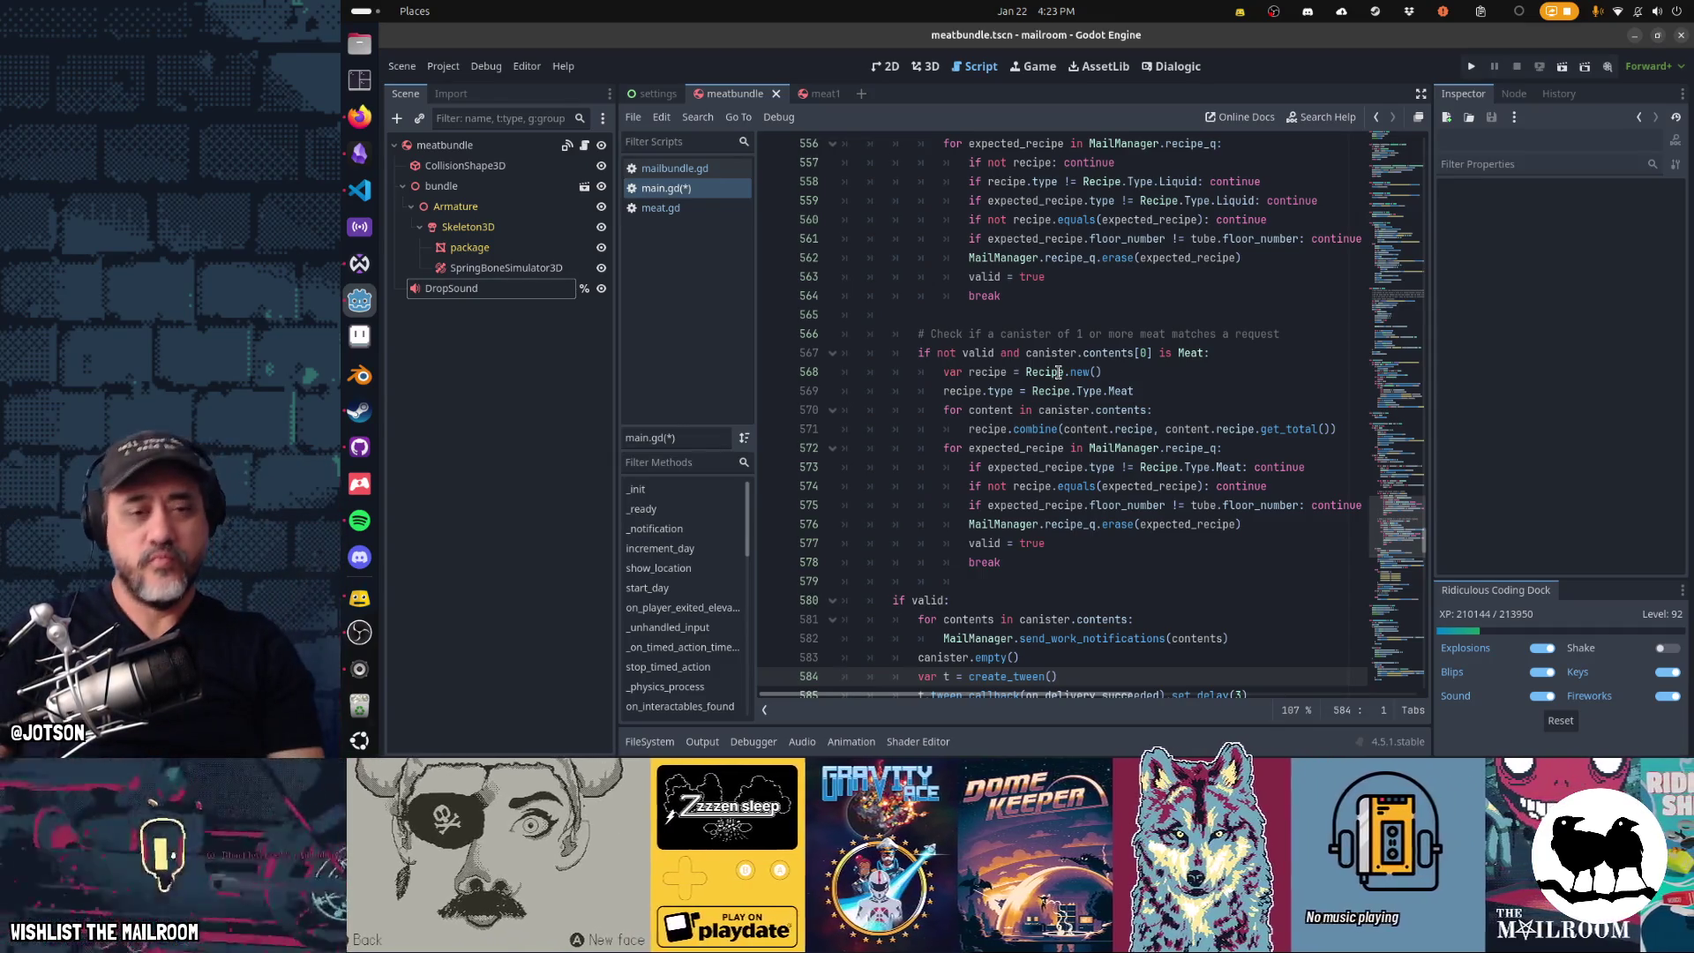
# - Save main.gd and run the Mailroom project with F5 to playtest it
pyautogui.scroll(9, 1058, 372)
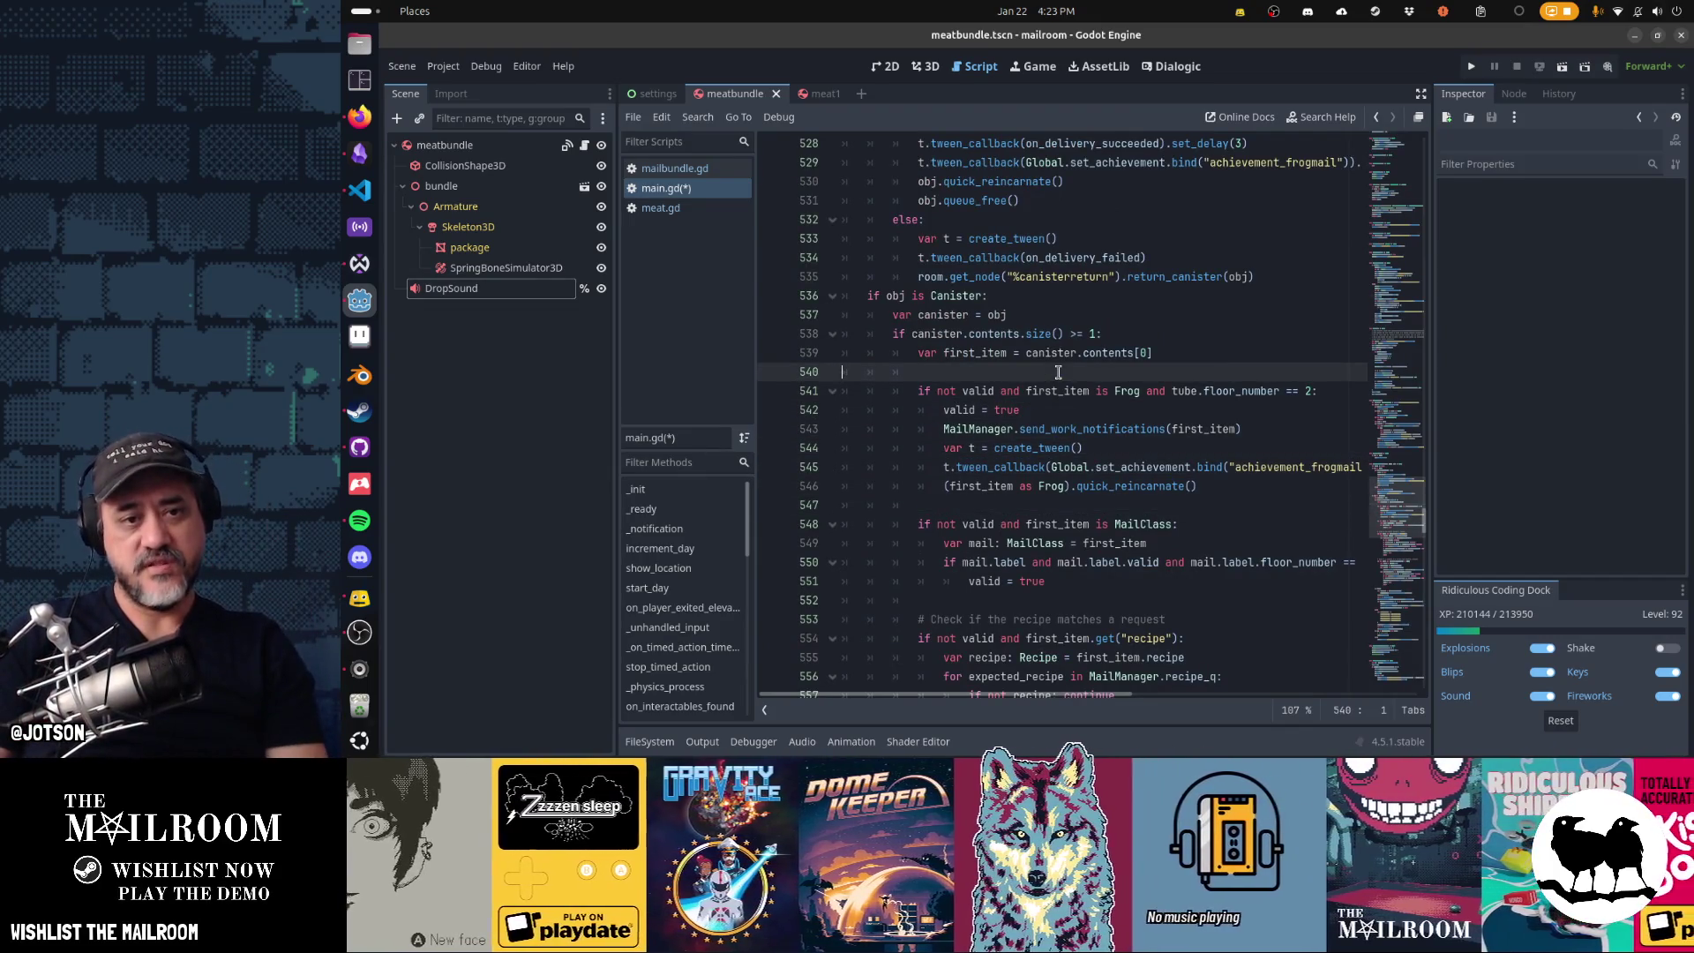
pyautogui.scroll(-7, 1058, 371)
pyautogui.hotkey('ctrl', 's')
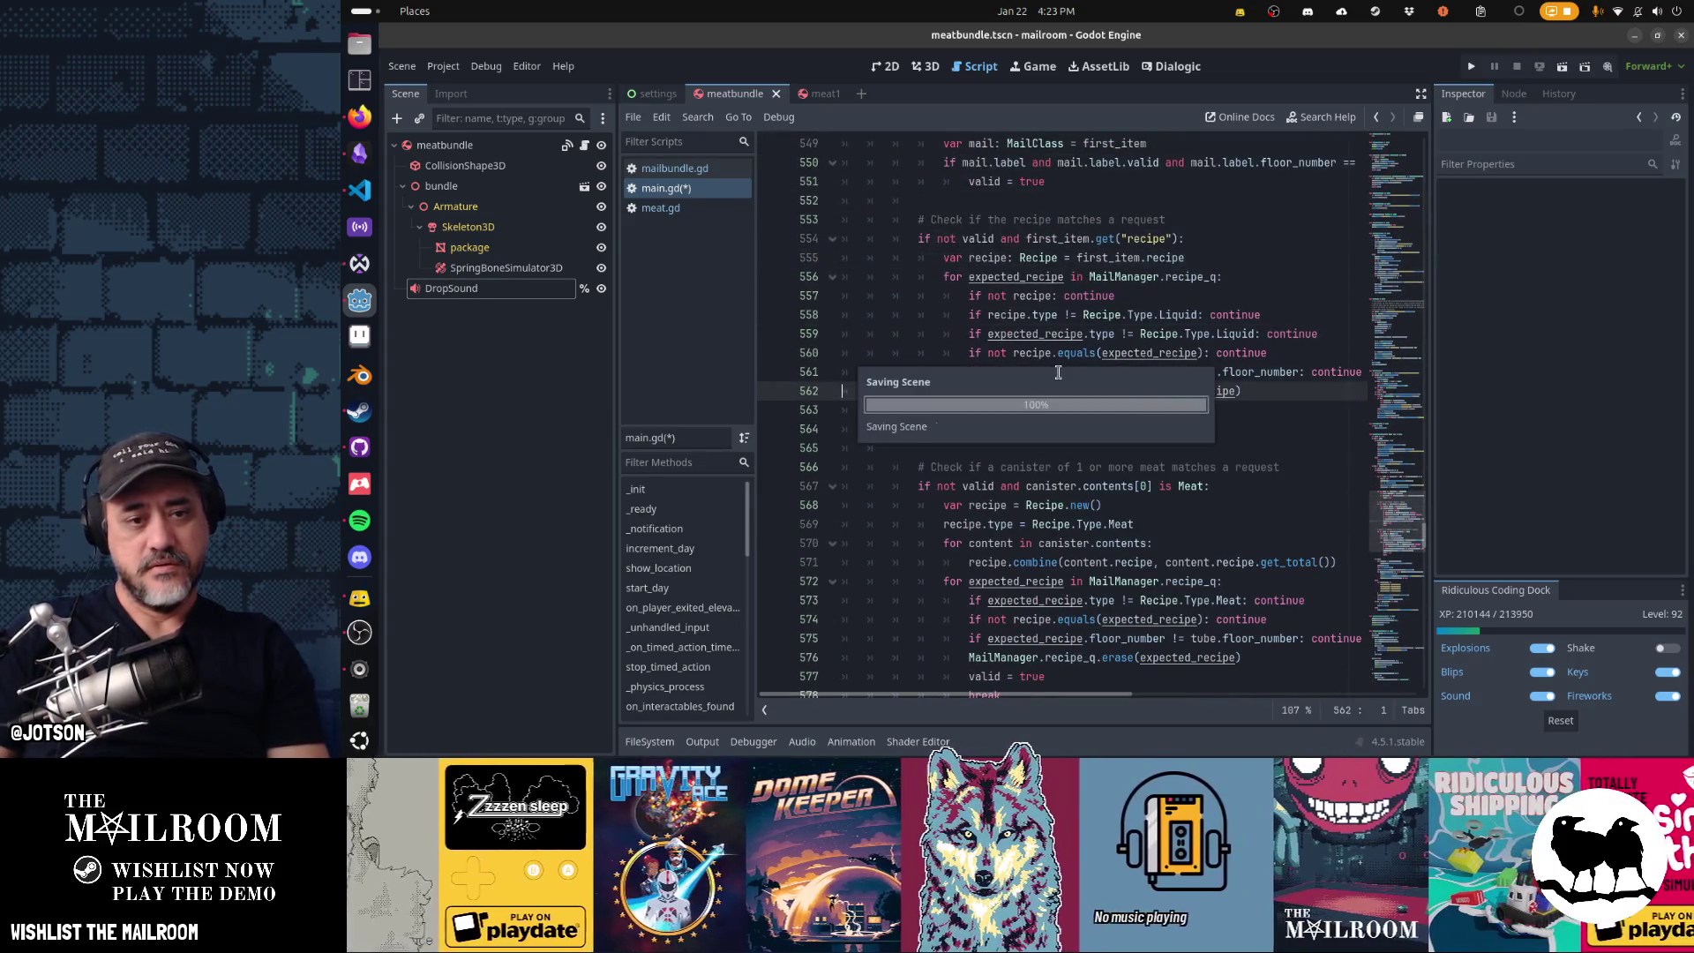
pyautogui.press('F5')
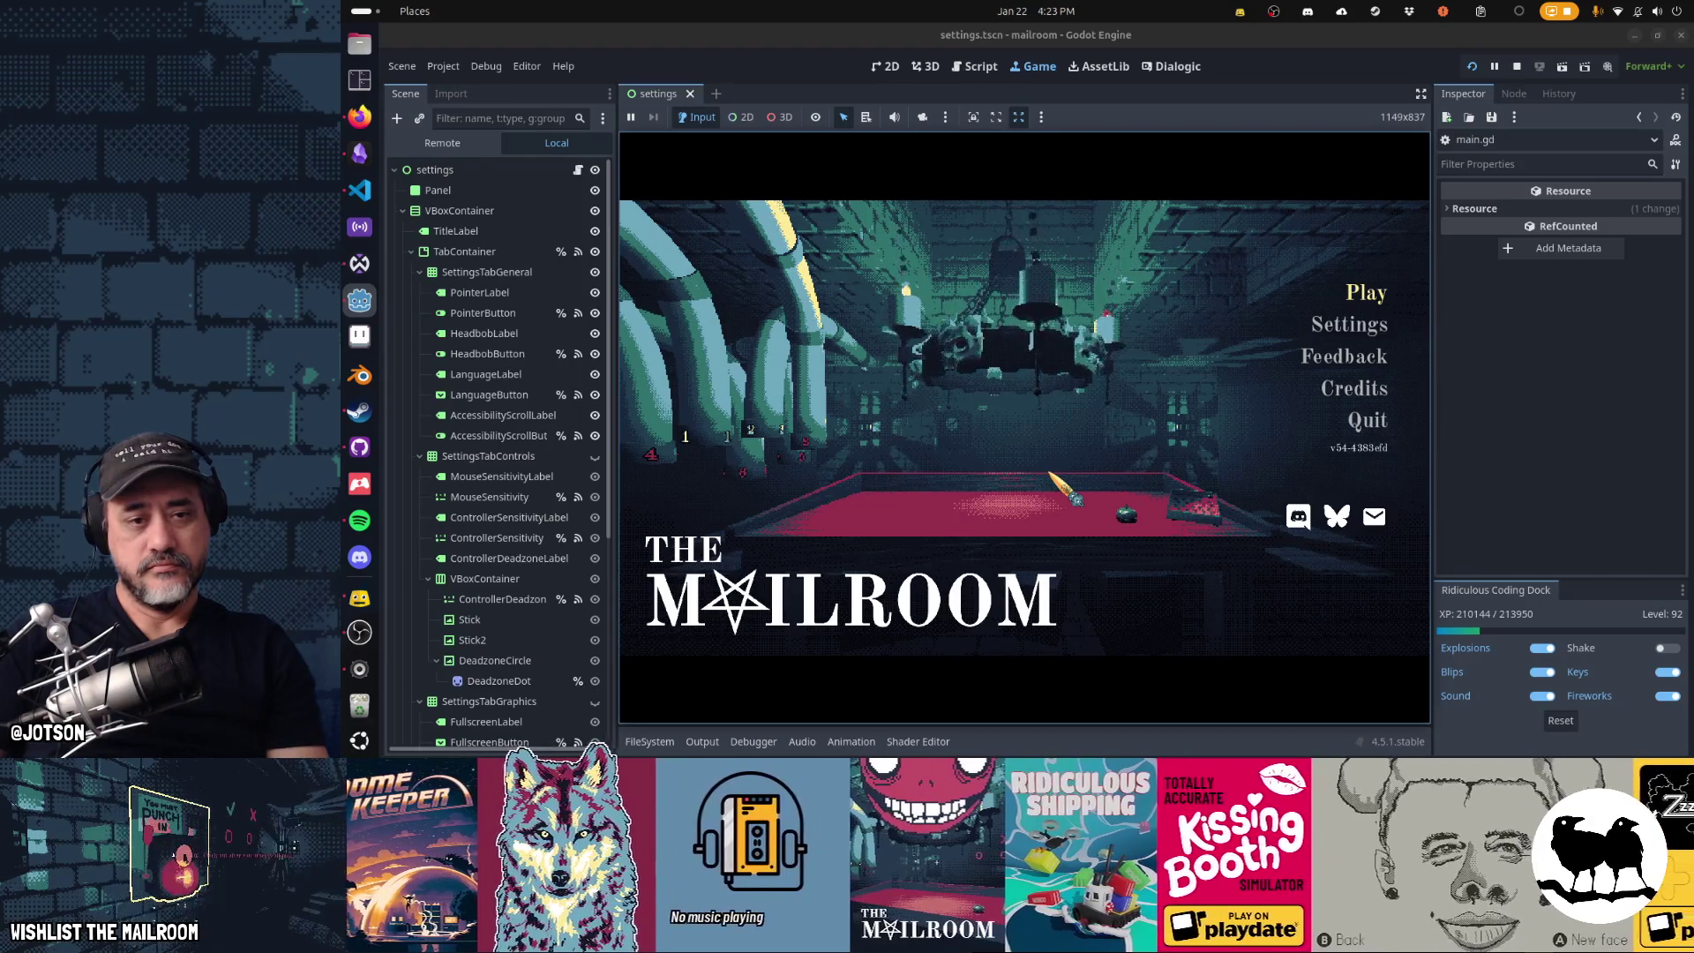
# - Return from the running game's main menu to main.gd in the Script workspace
pyautogui.click(974, 67)
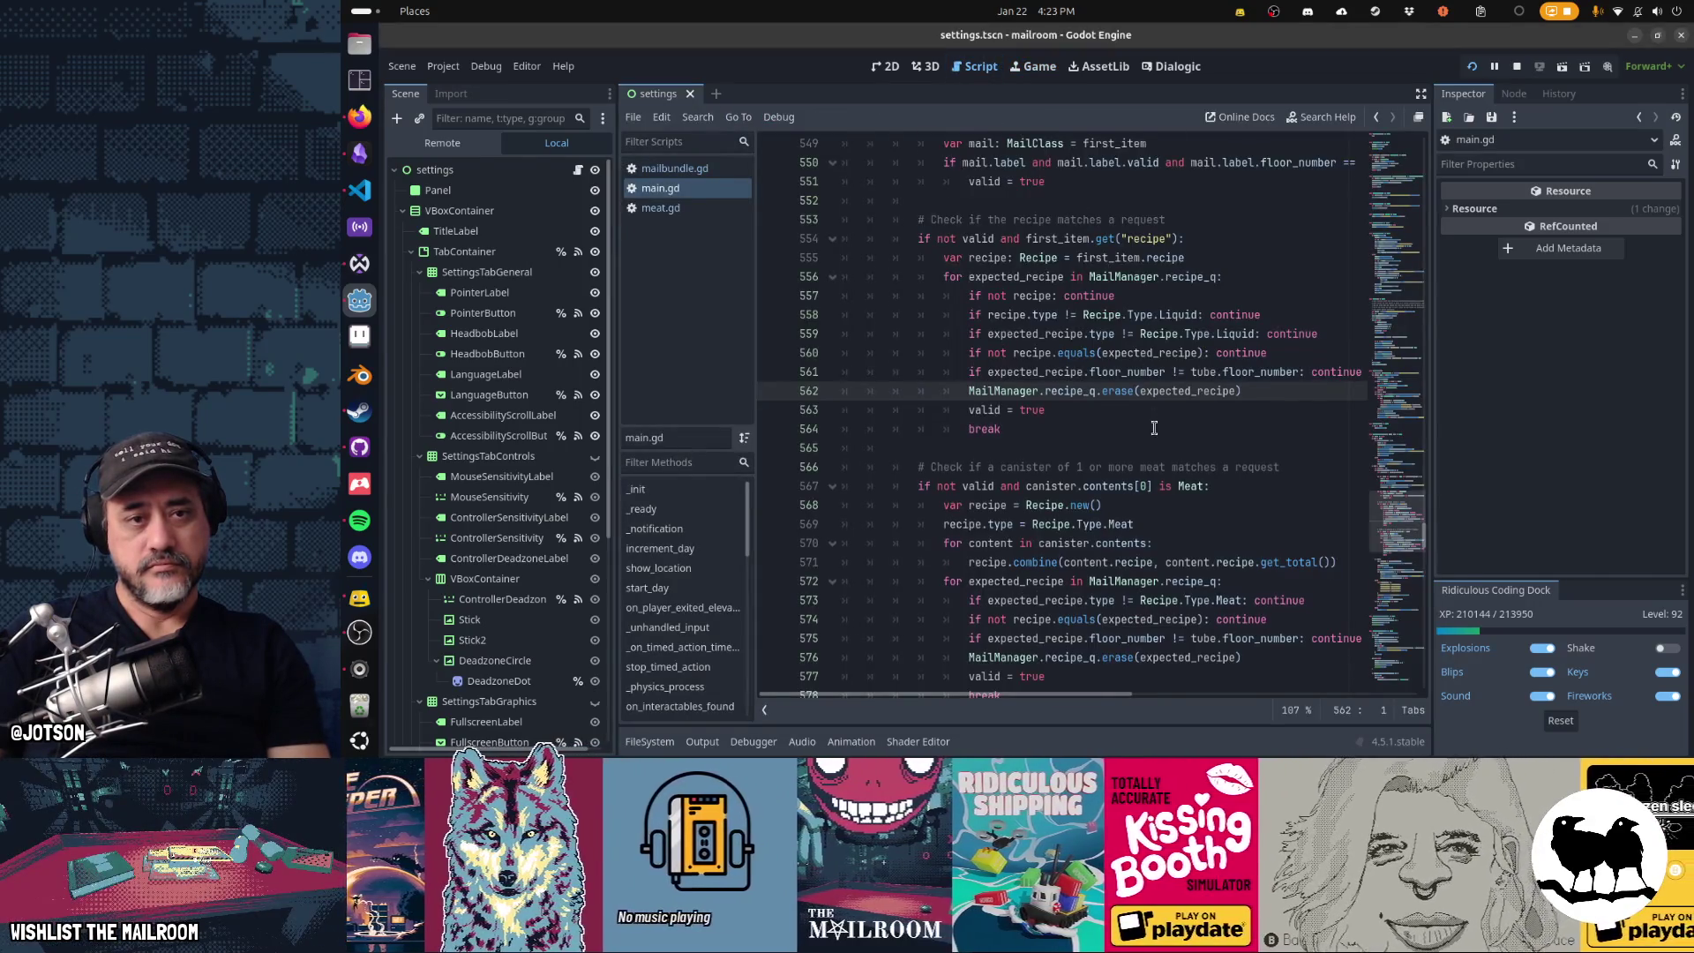
# - Review the line 538 canister-contents check and random wrong-note code, then bring the game back up
pyautogui.scroll(6, 1155, 428)
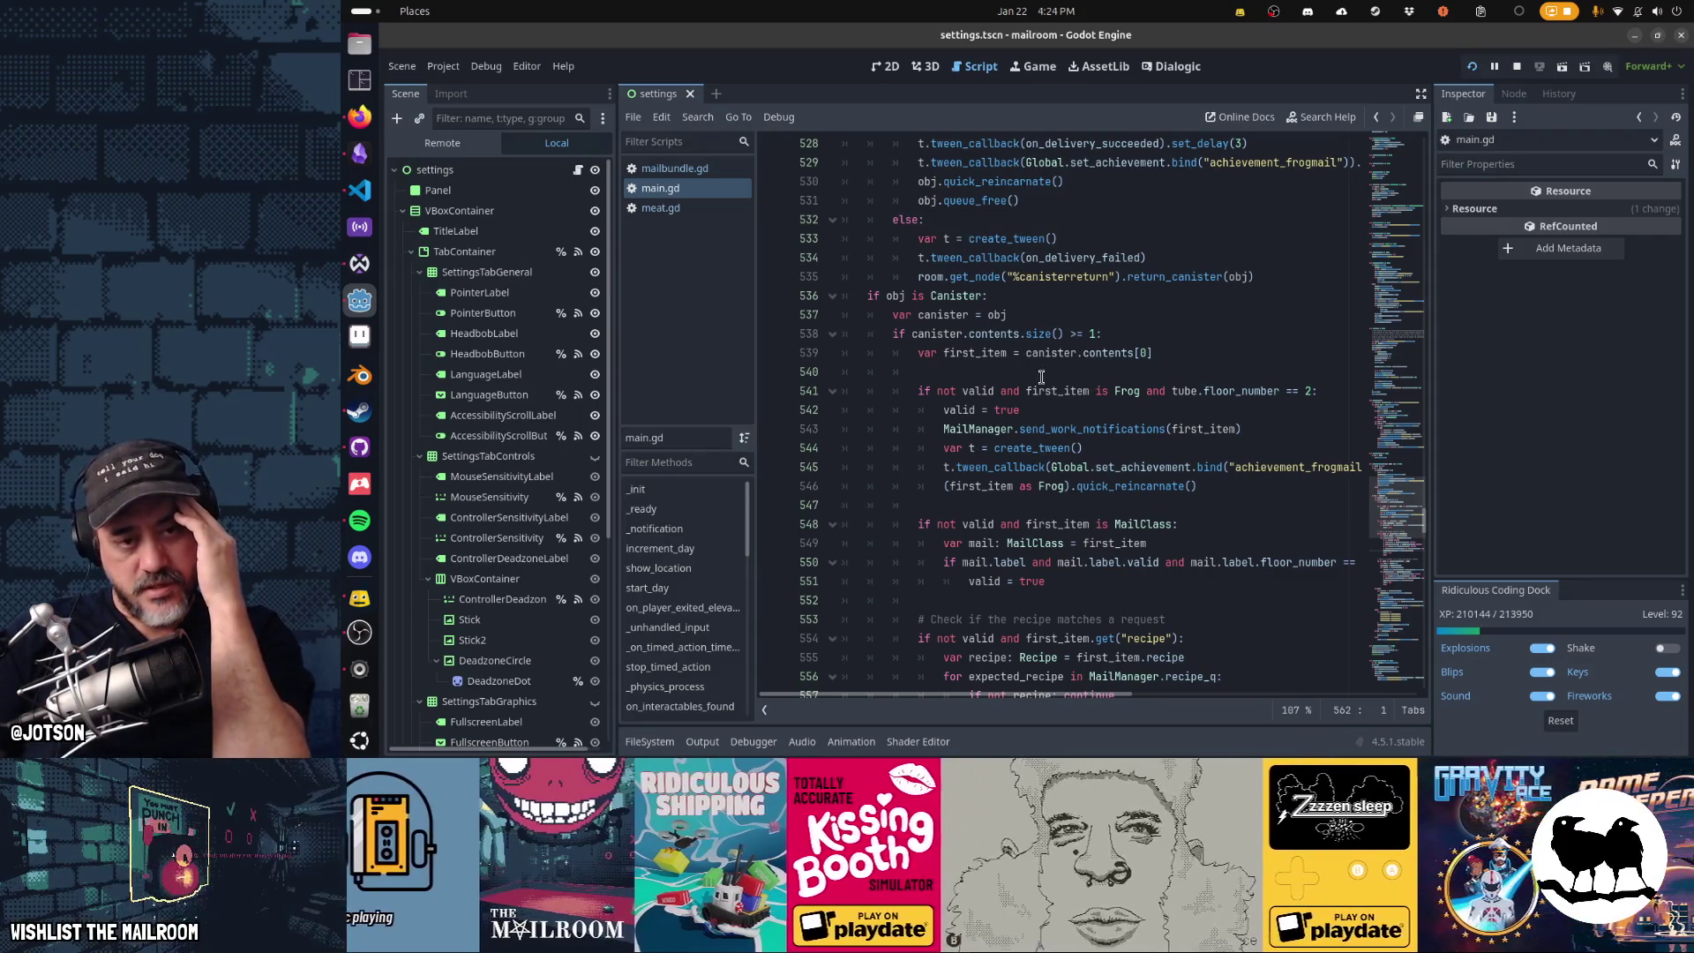
pyautogui.moveTo(882, 336); pyautogui.dragTo(1180, 339)
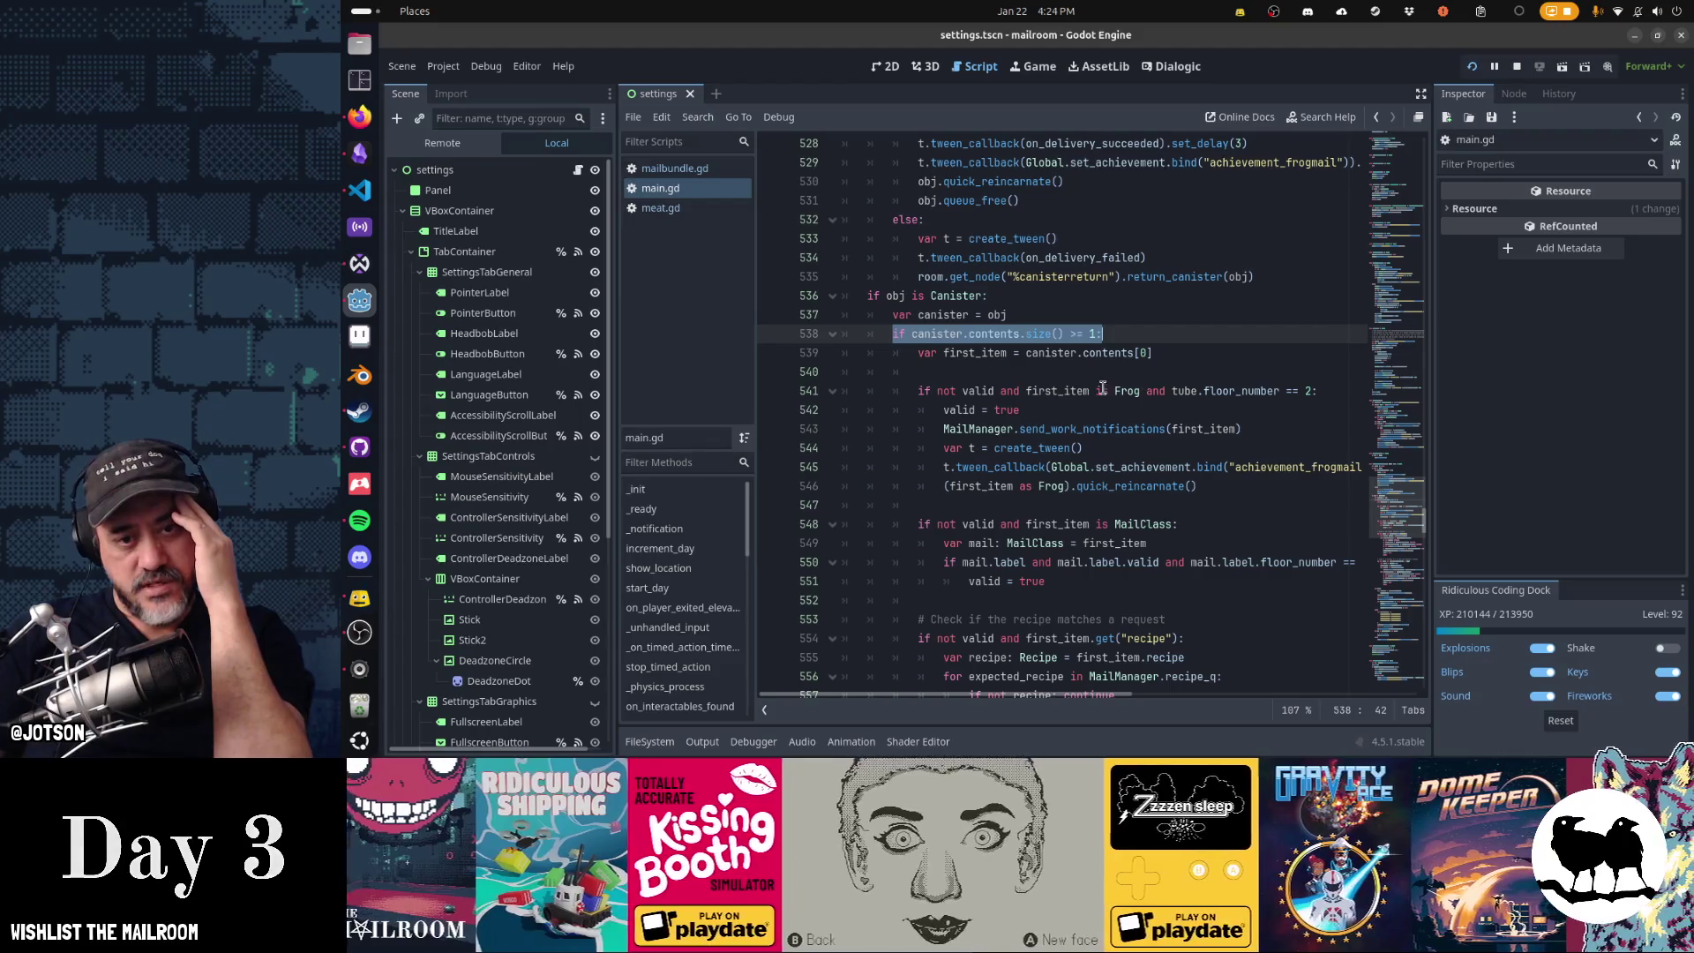
pyautogui.scroll(-3, 1134, 389)
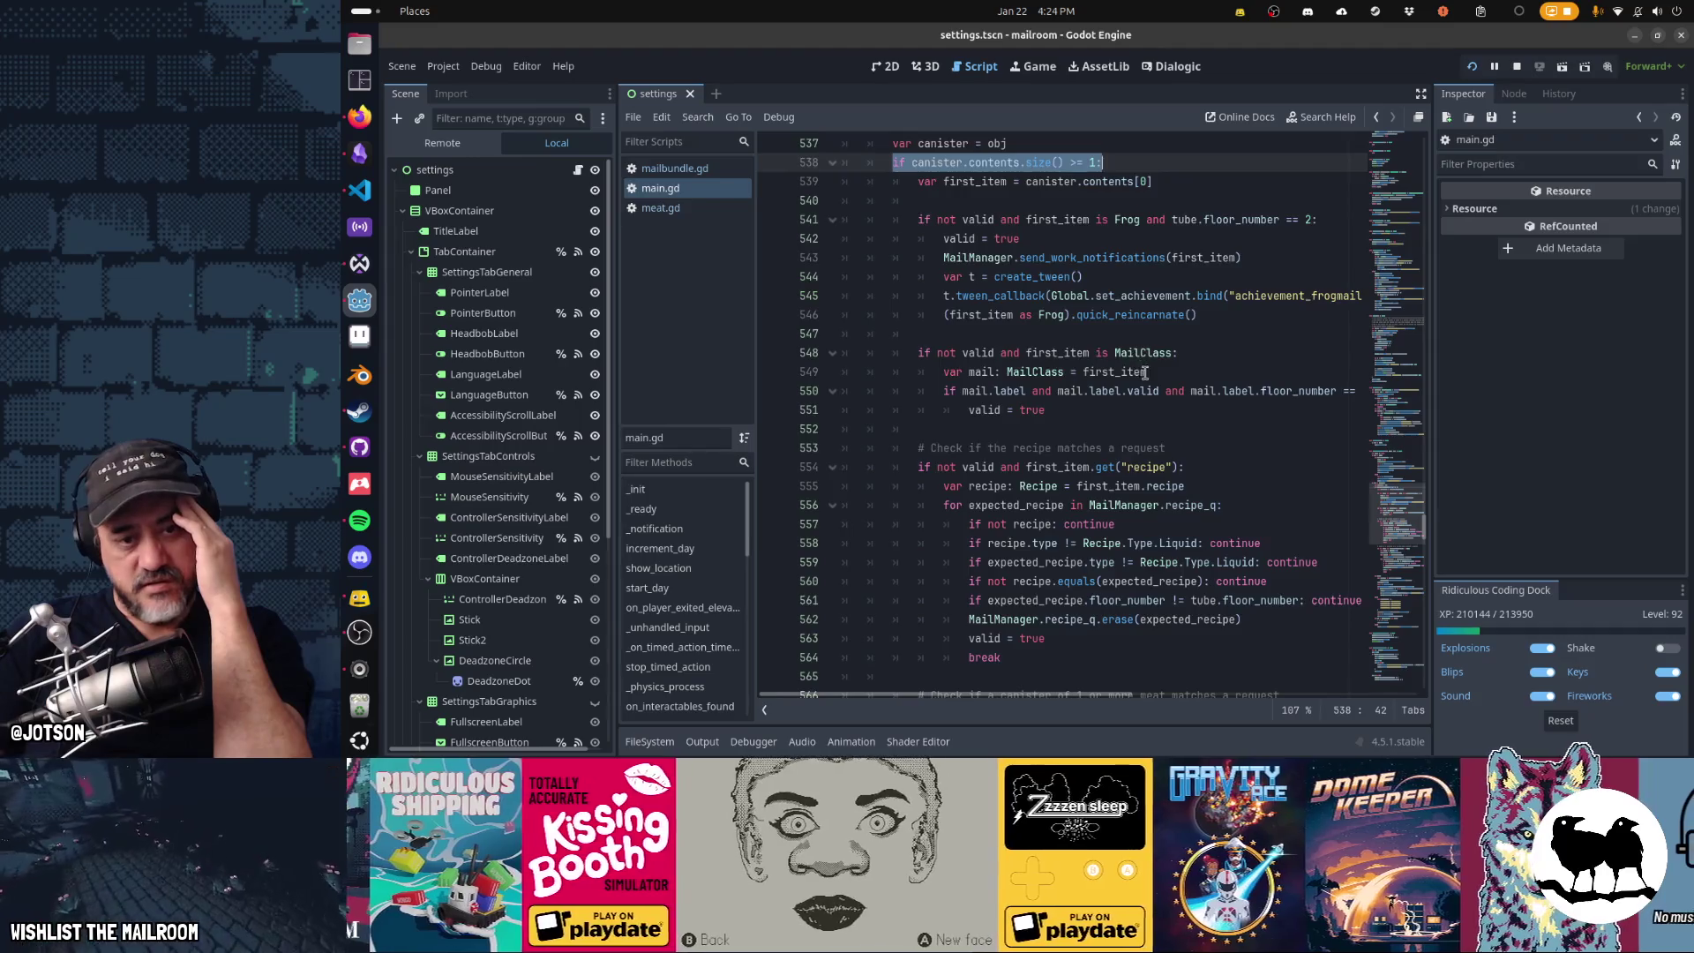
pyautogui.scroll(-2, 1144, 373)
pyautogui.scroll(-6, 1117, 353)
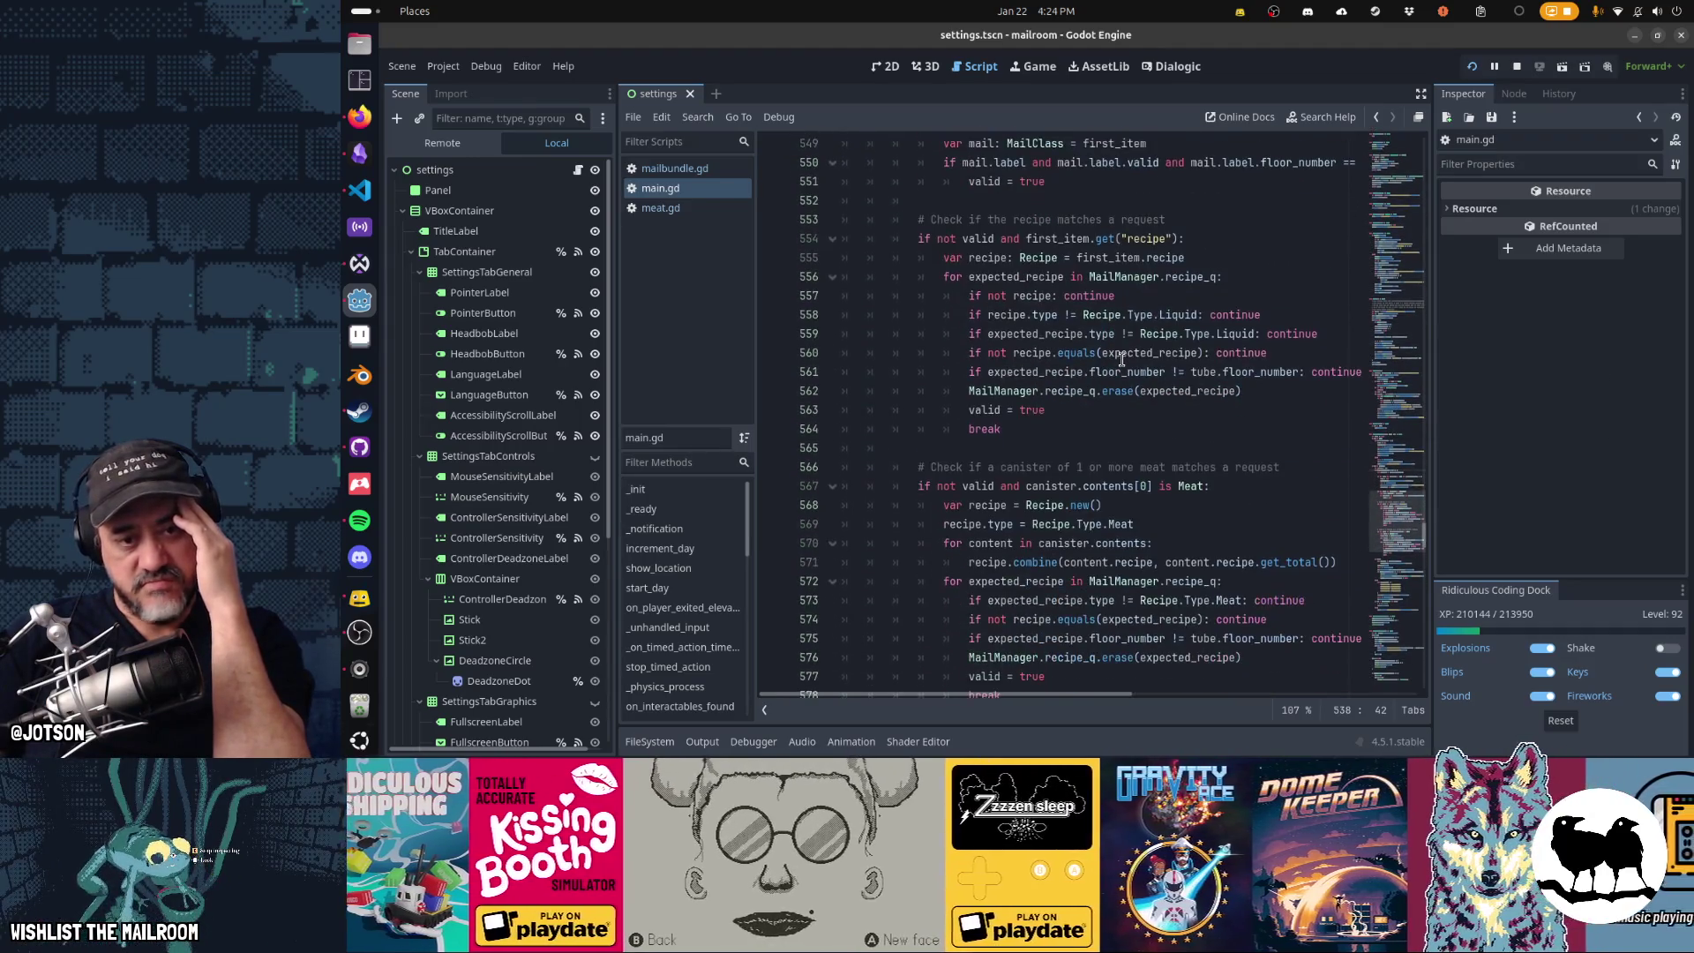
pyautogui.scroll(-4, 1123, 362)
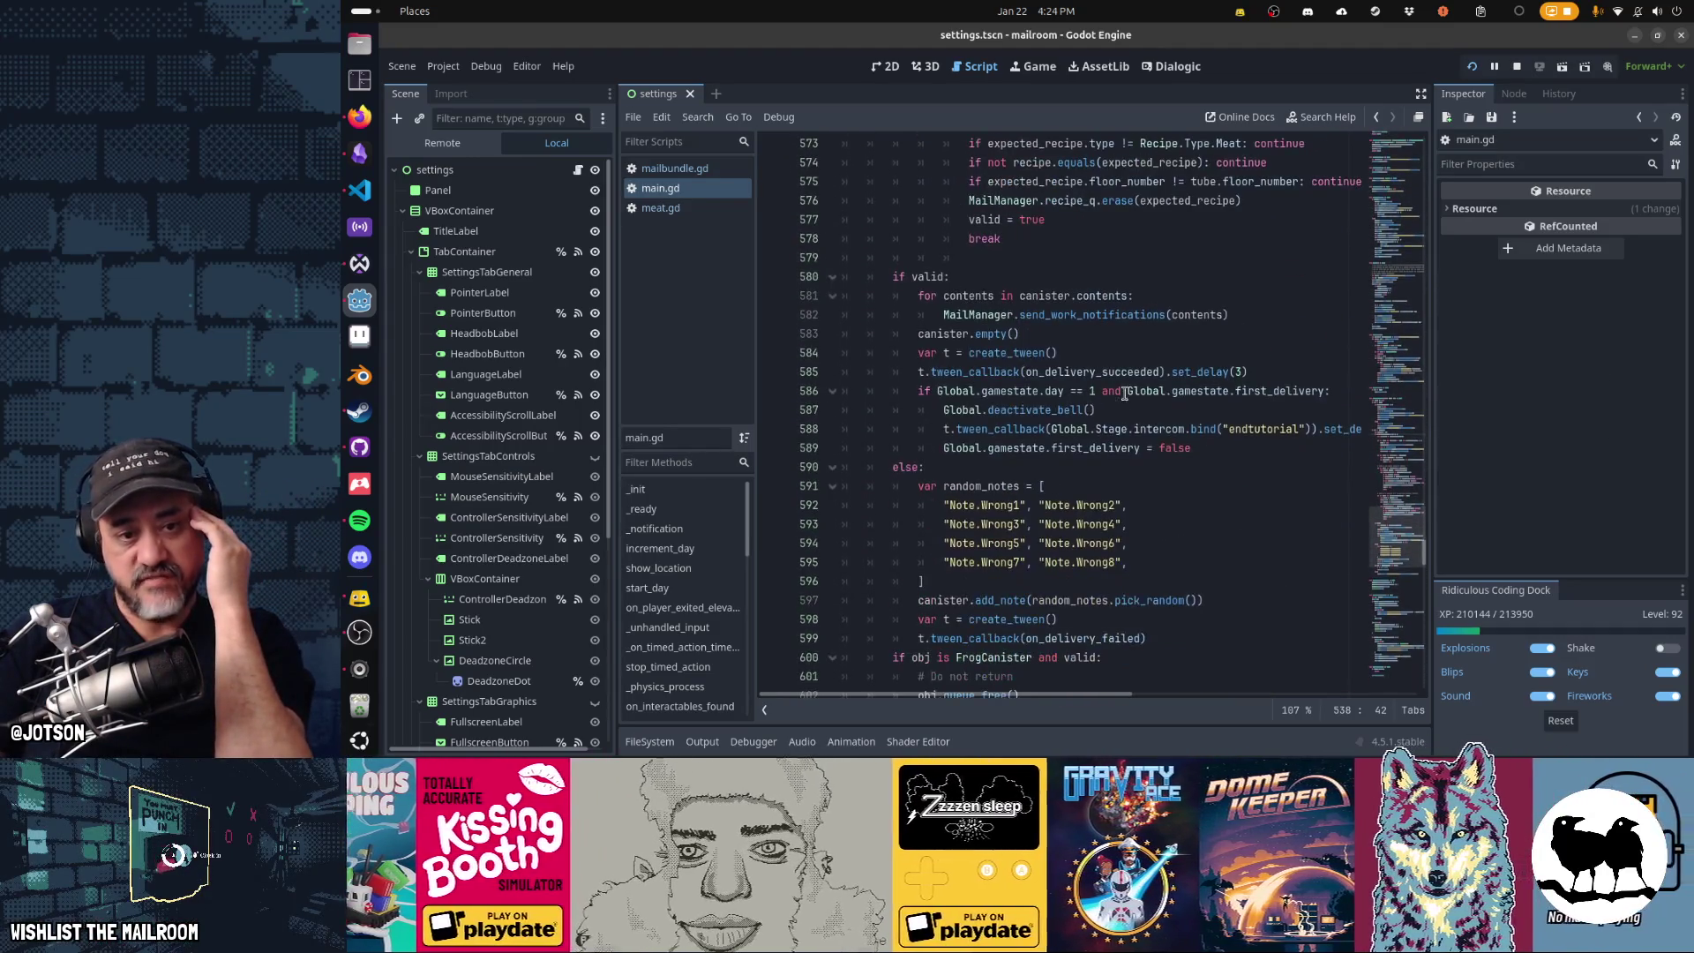
pyautogui.scroll(-3, 1021, 472)
pyautogui.moveTo(982, 314)
pyautogui.mouseDown()
pyautogui.moveTo(1147, 435)
pyautogui.moveTo(1043, 518)
pyautogui.mouseUp()
pyautogui.click(1102, 429)
pyautogui.hotkey('alt', 'Tab')
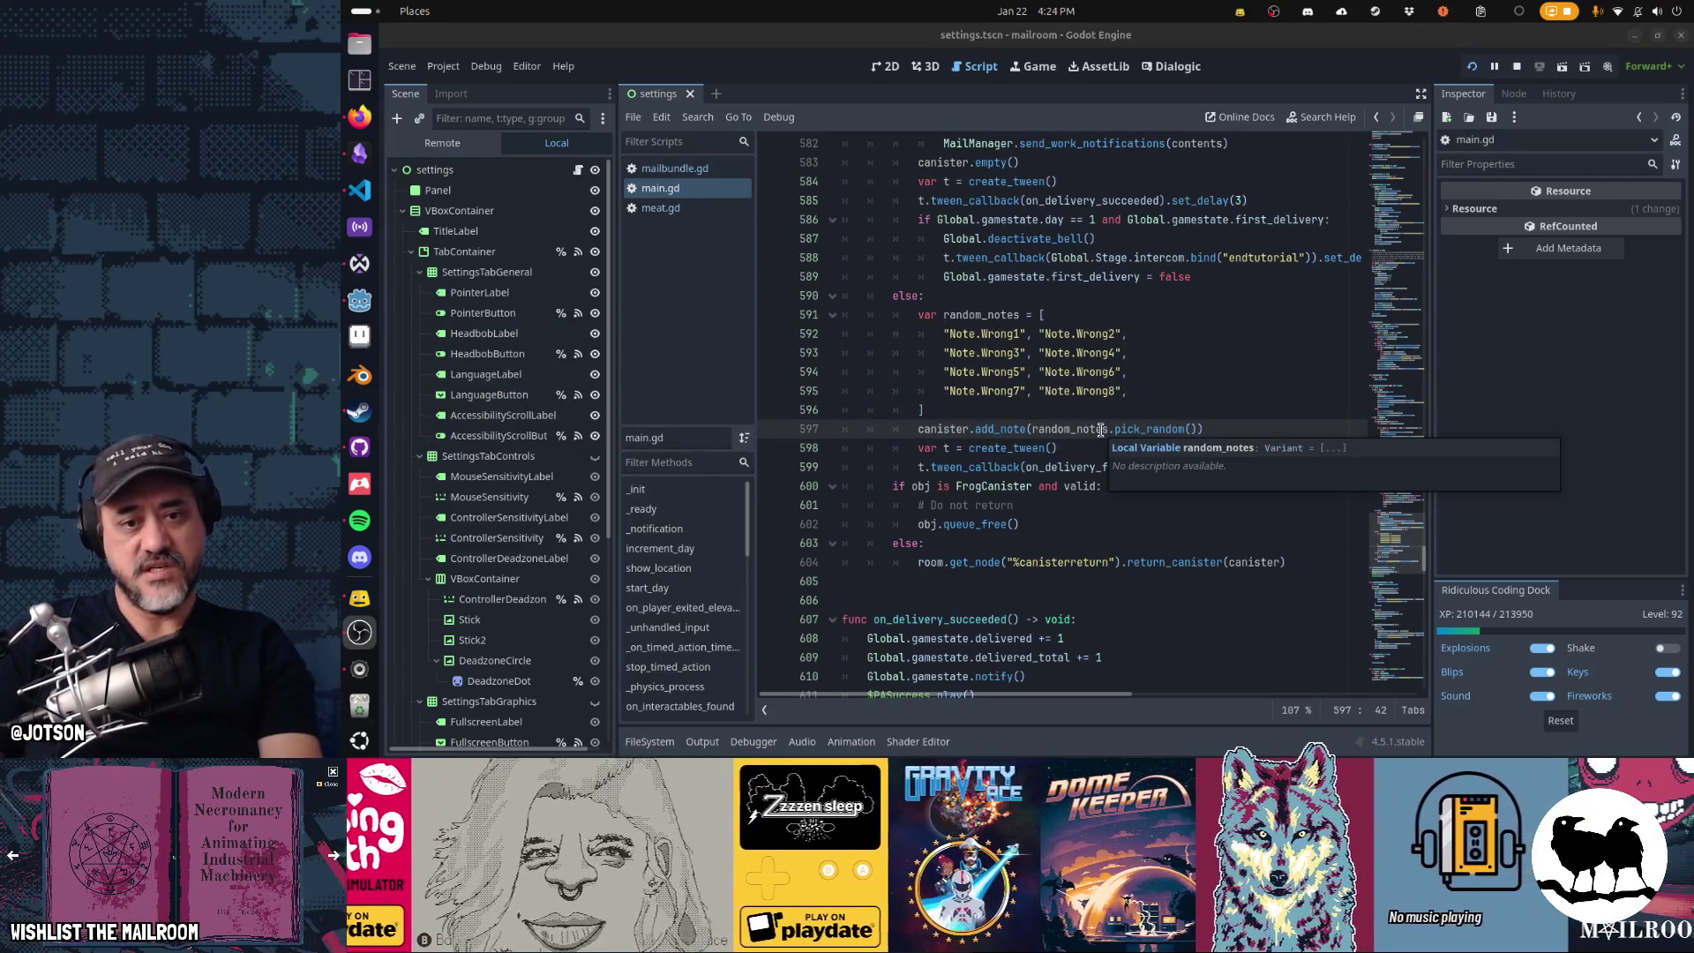
pyautogui.press('F5')
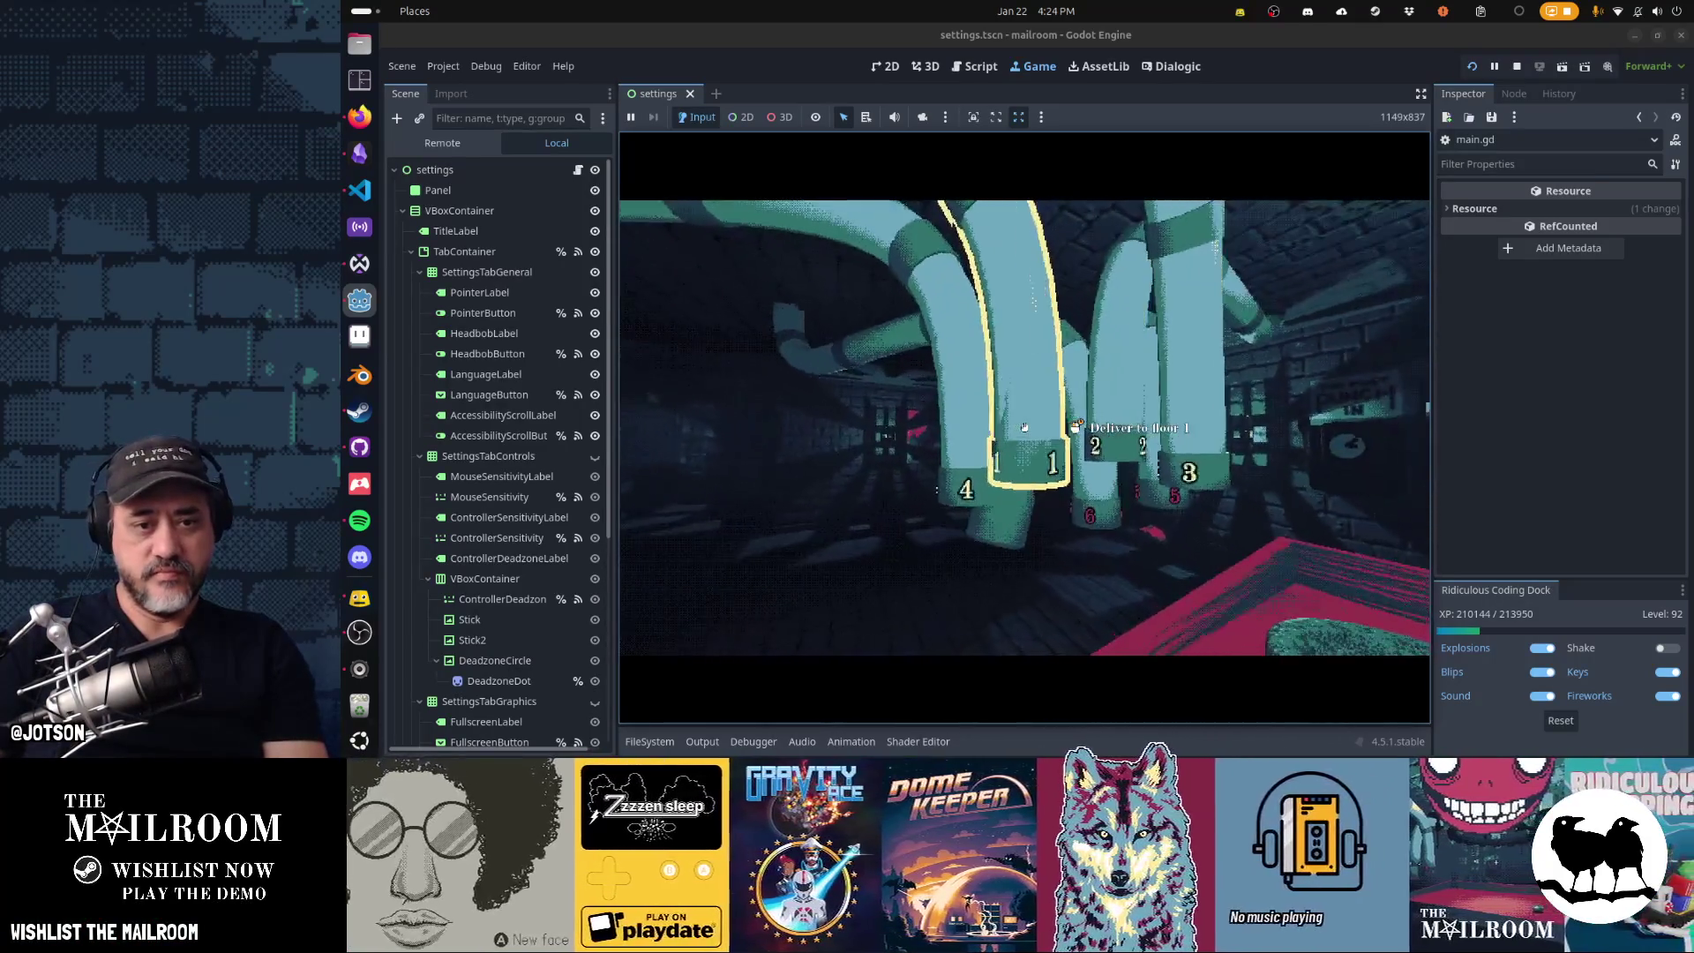
# - Send the held item down the floor 1 tube, then inspect the jar's note and the envelope
pyautogui.click(1025, 428)
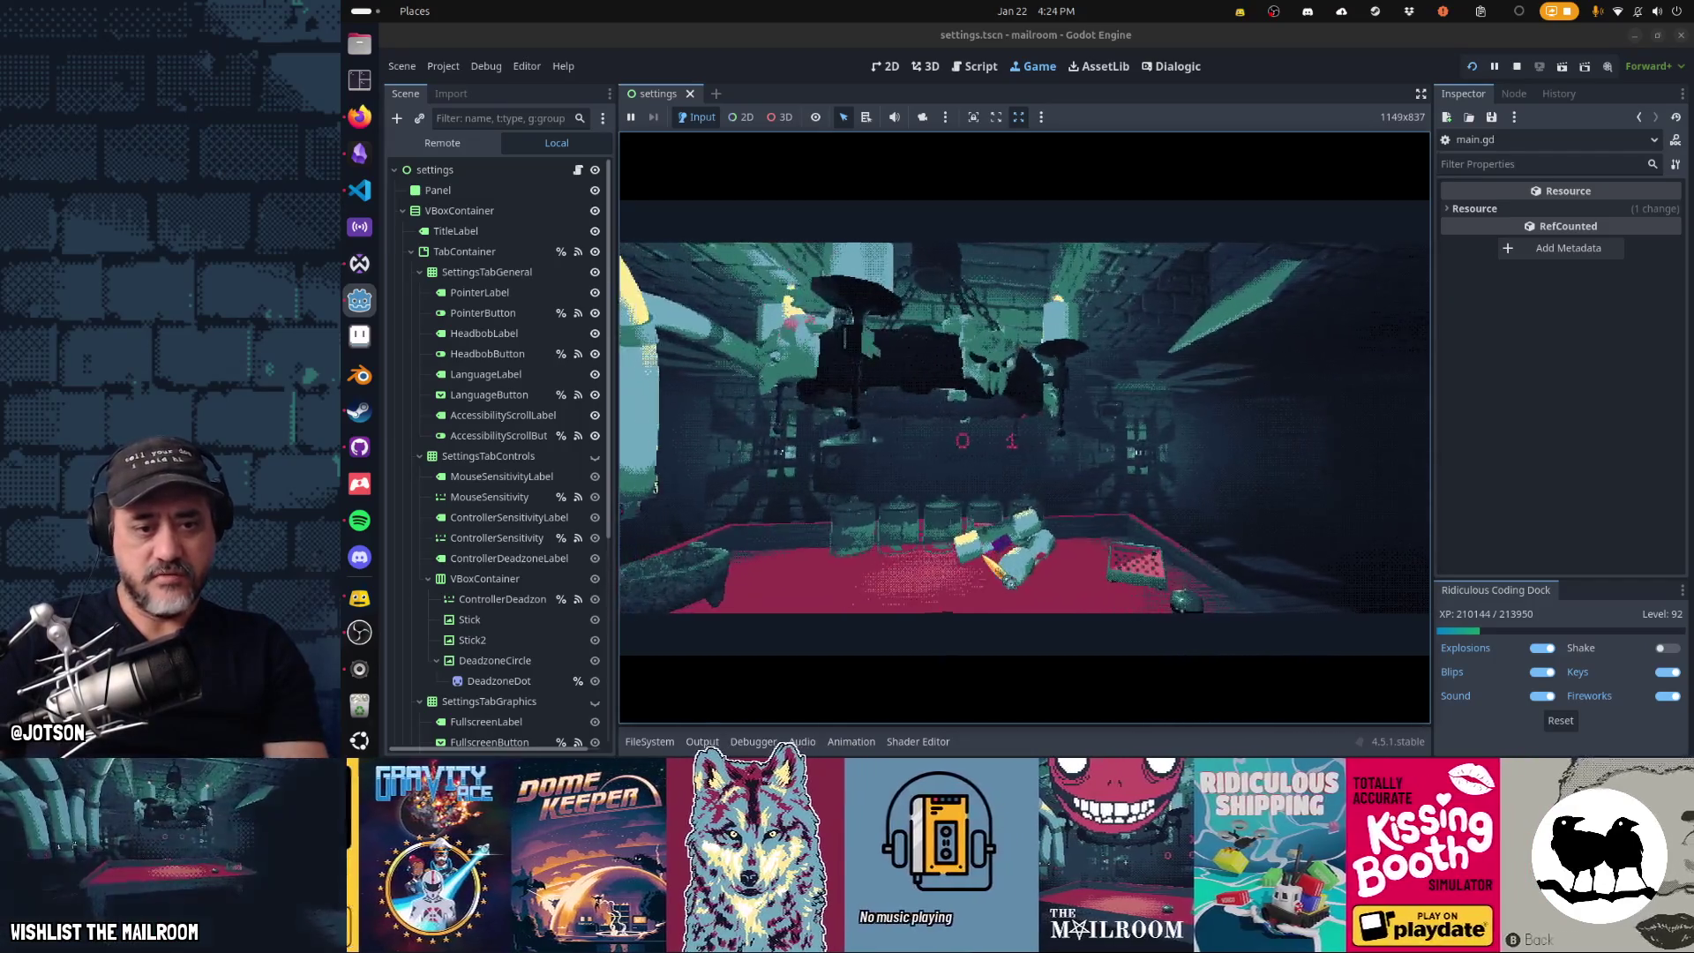
pyautogui.click(1024, 428)
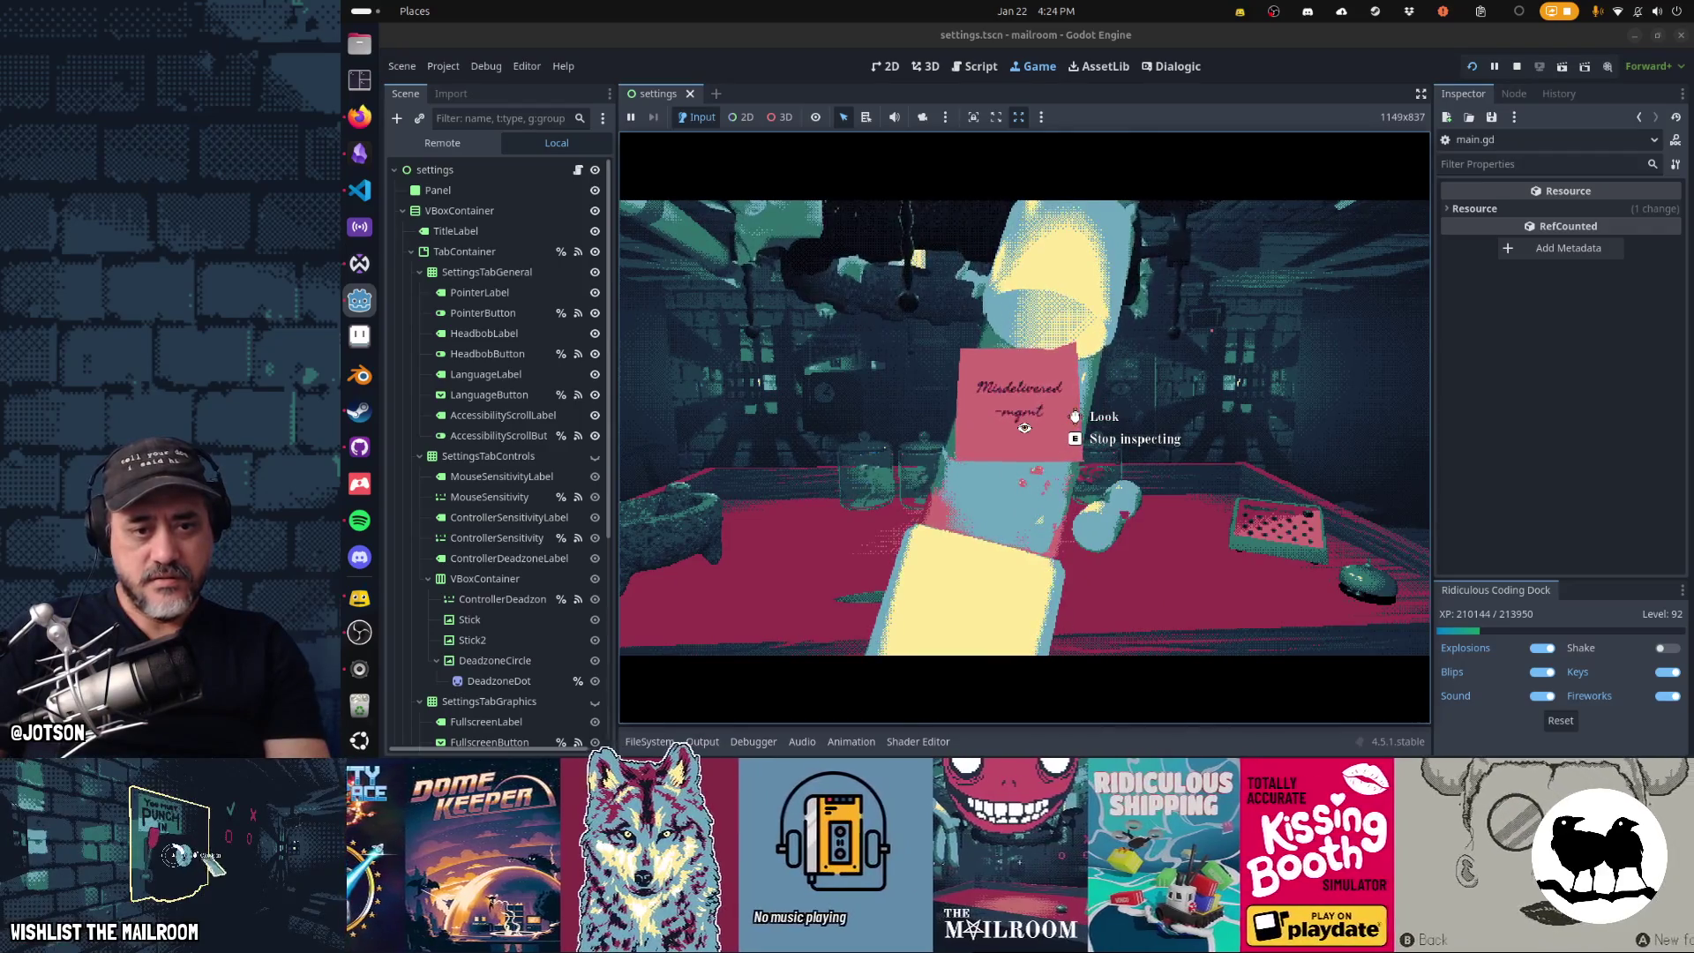
pyautogui.press('e')
pyautogui.click(1024, 428)
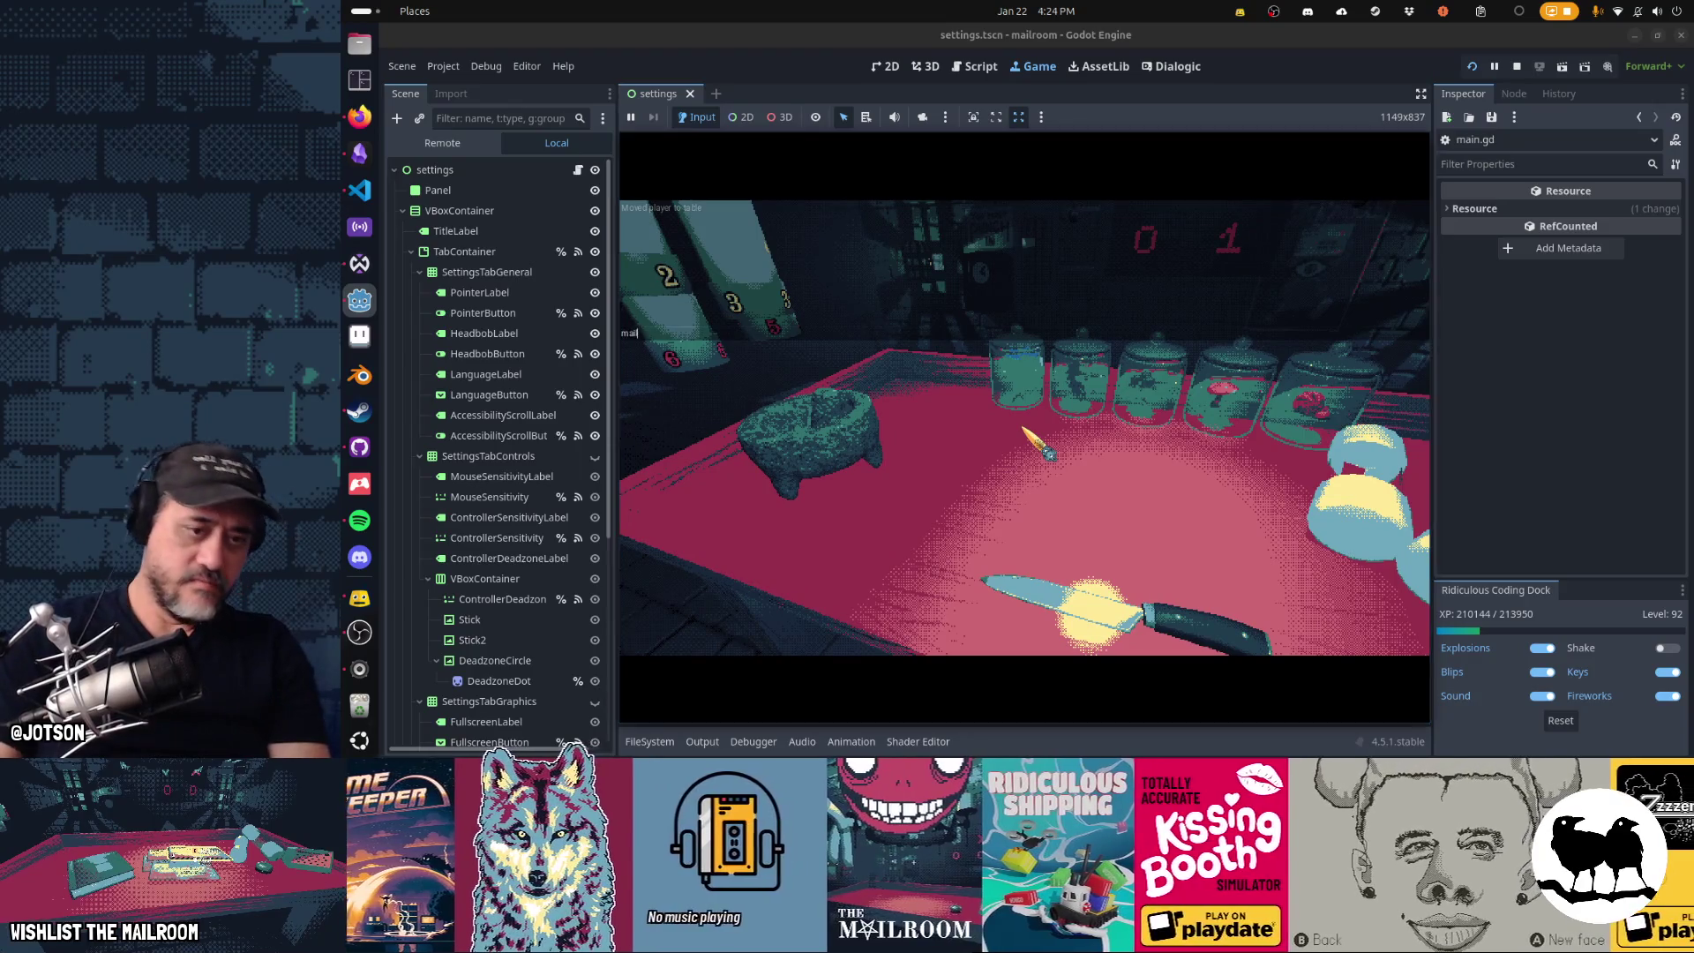
pyautogui.click(1024, 428)
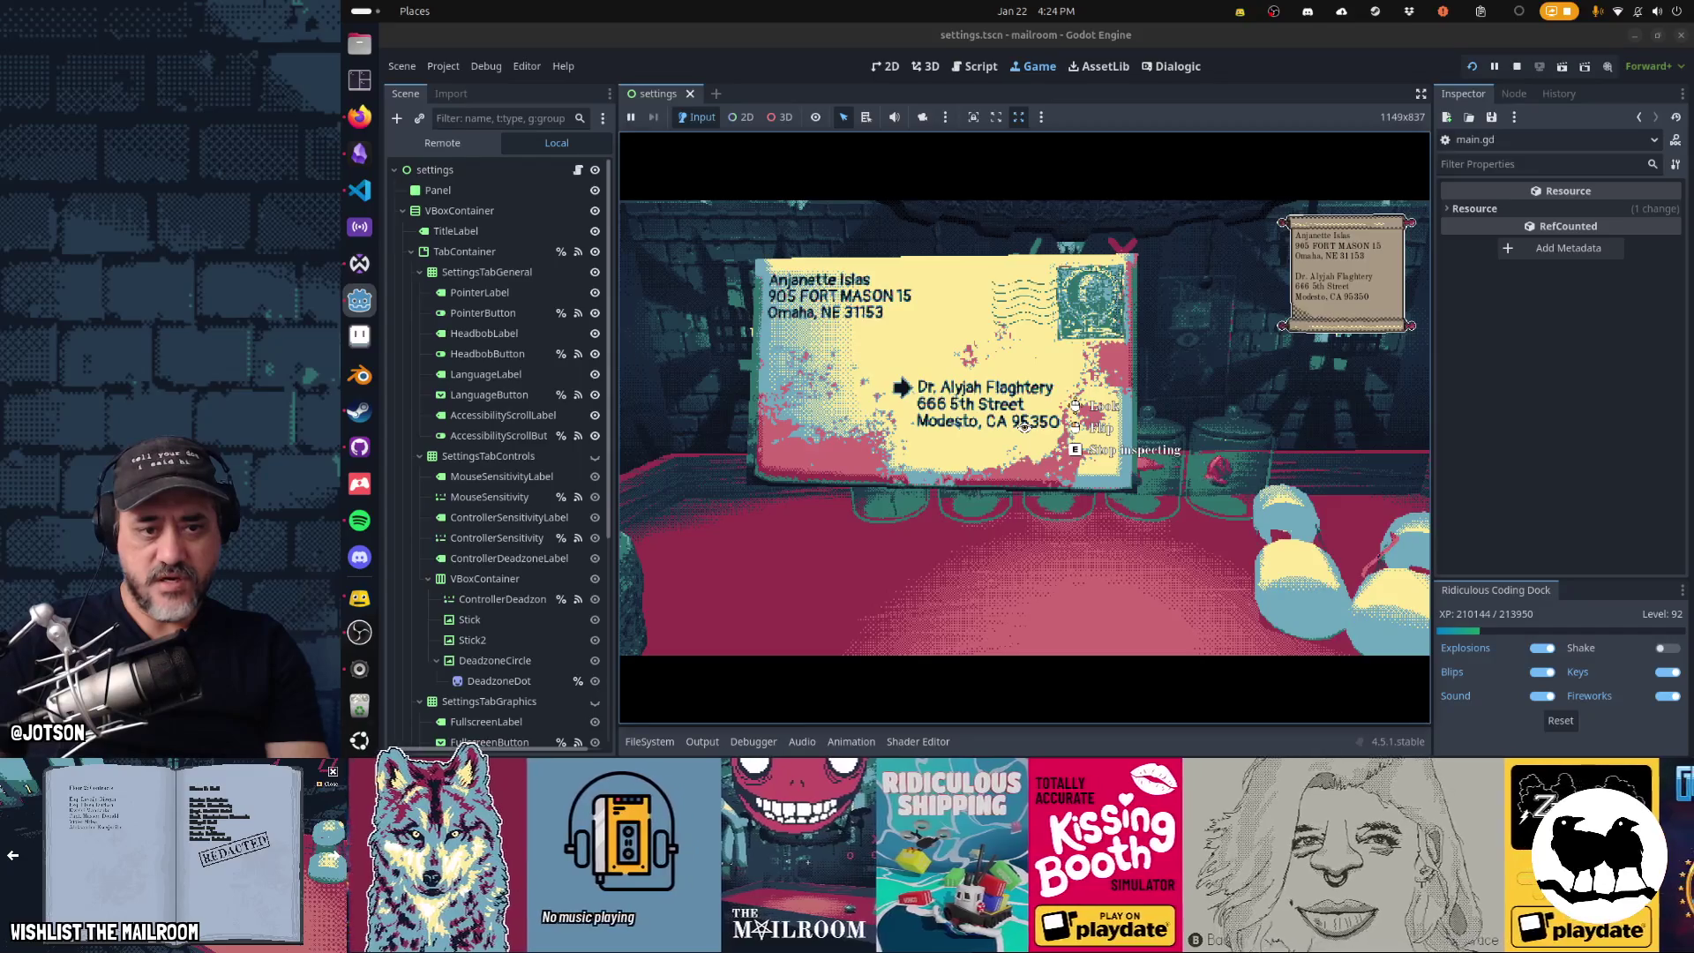
pyautogui.press('e')
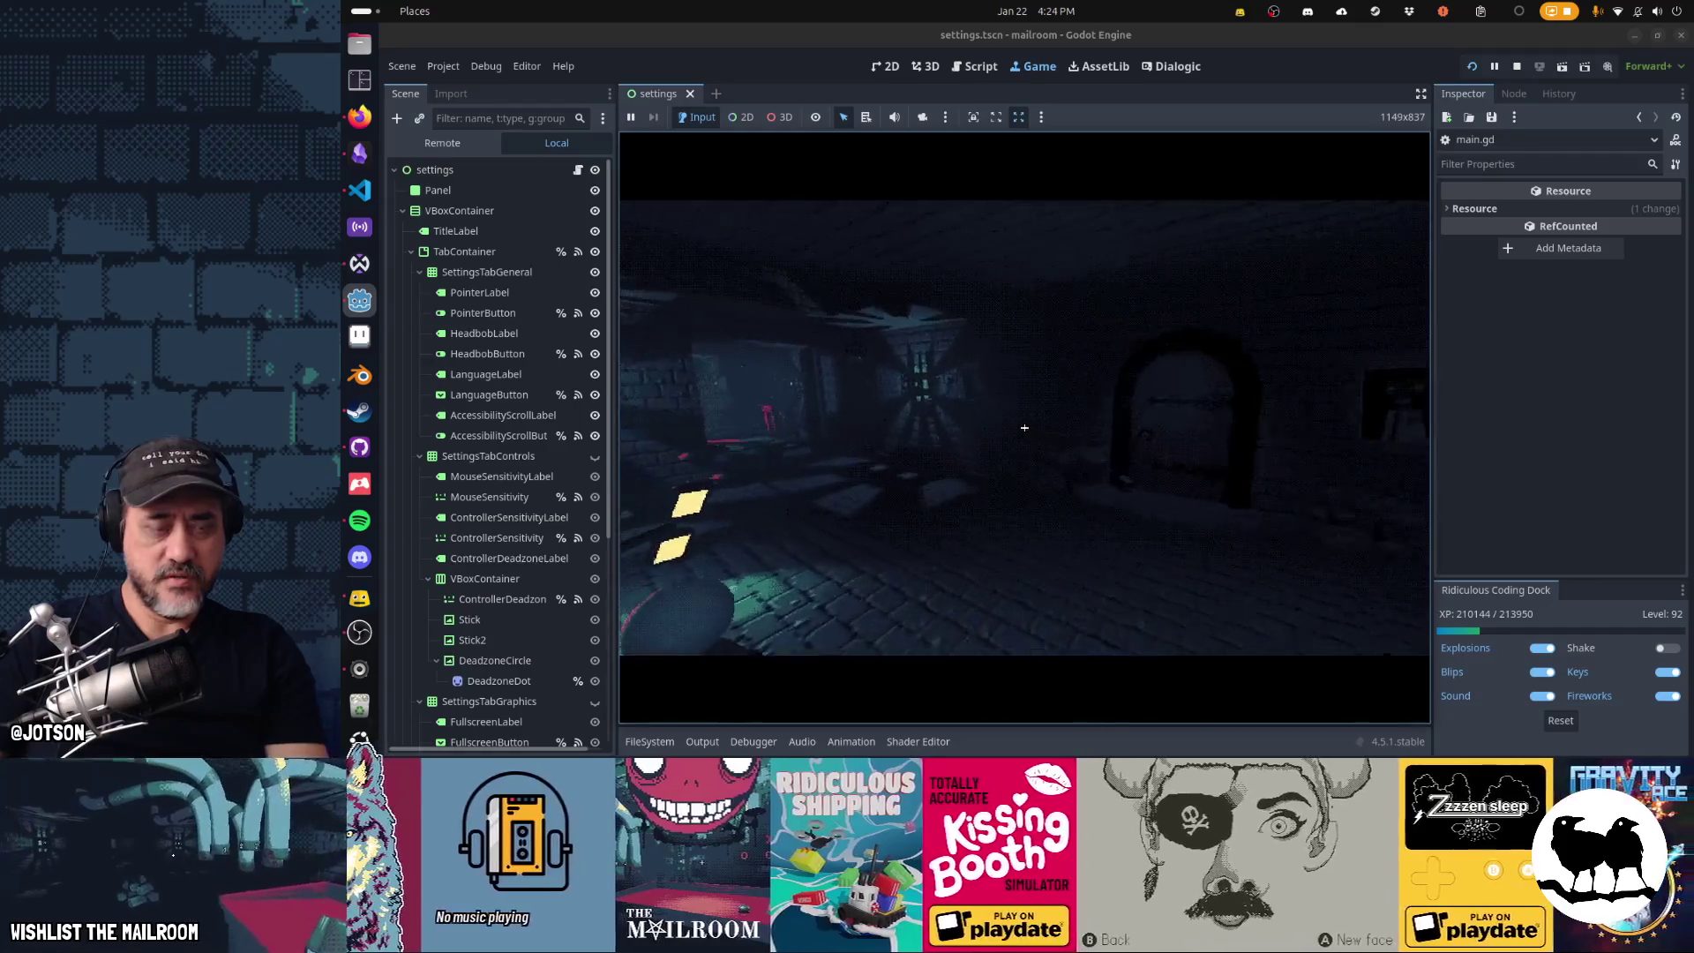
# - Read the DIRECTORY through the Floor 2, 3 and Floor 4: Flesh pages, then retake the envelope
pyautogui.click(1025, 428)
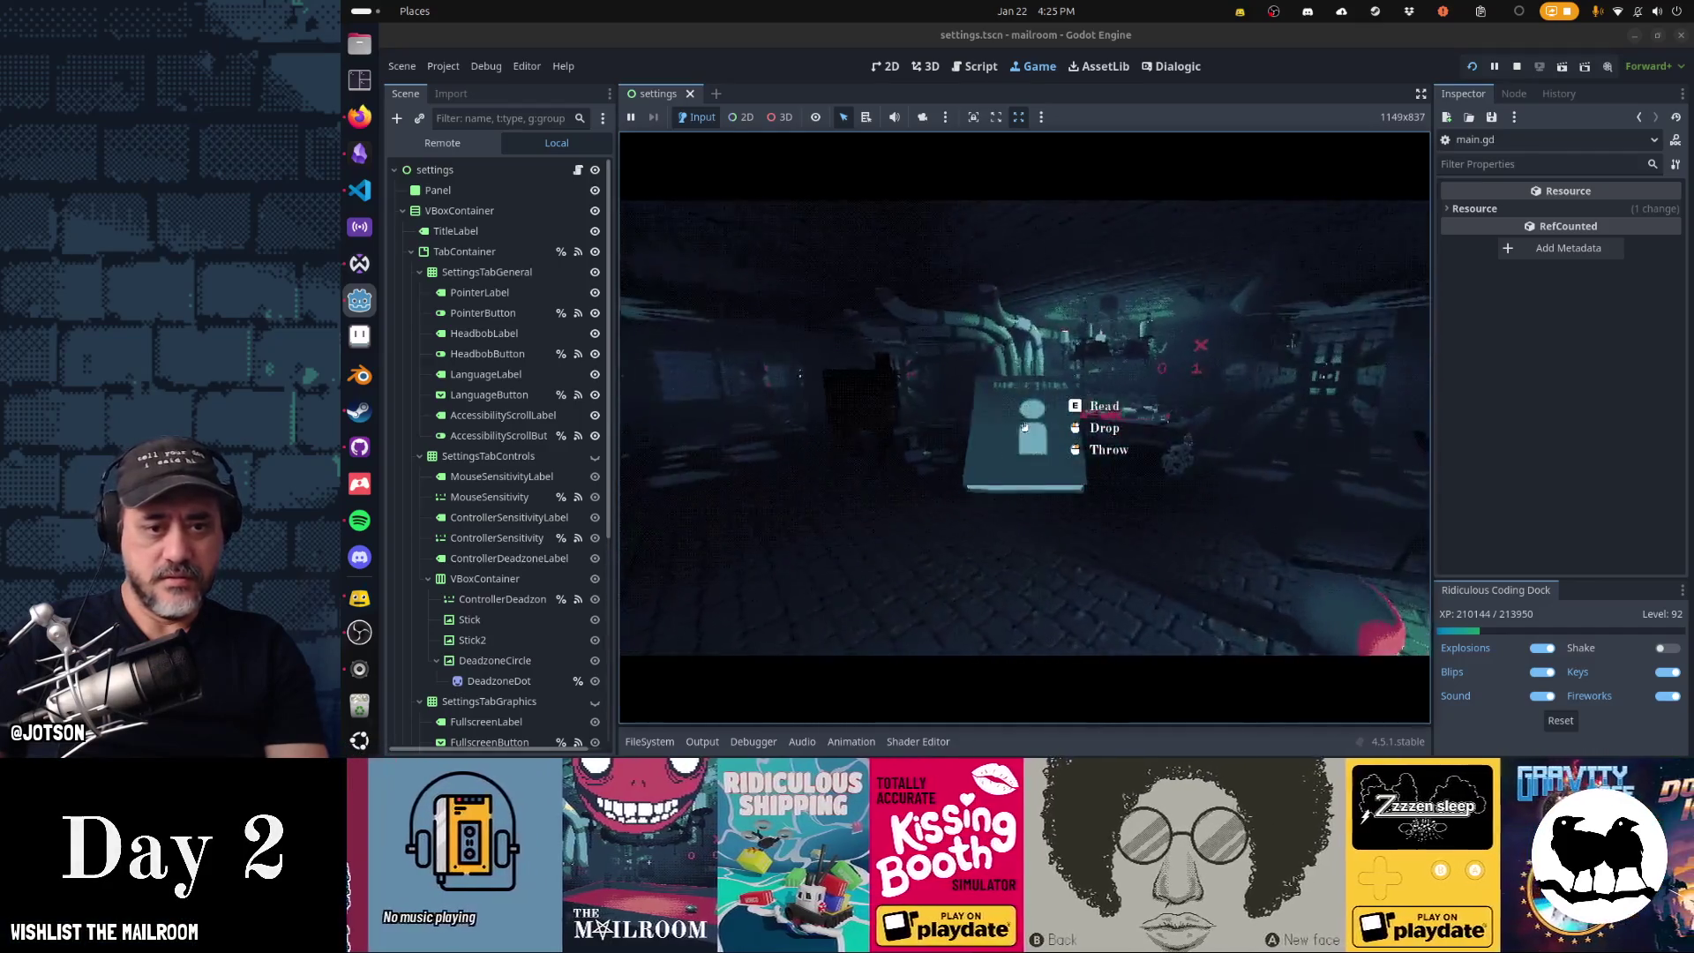
pyautogui.click(1024, 428)
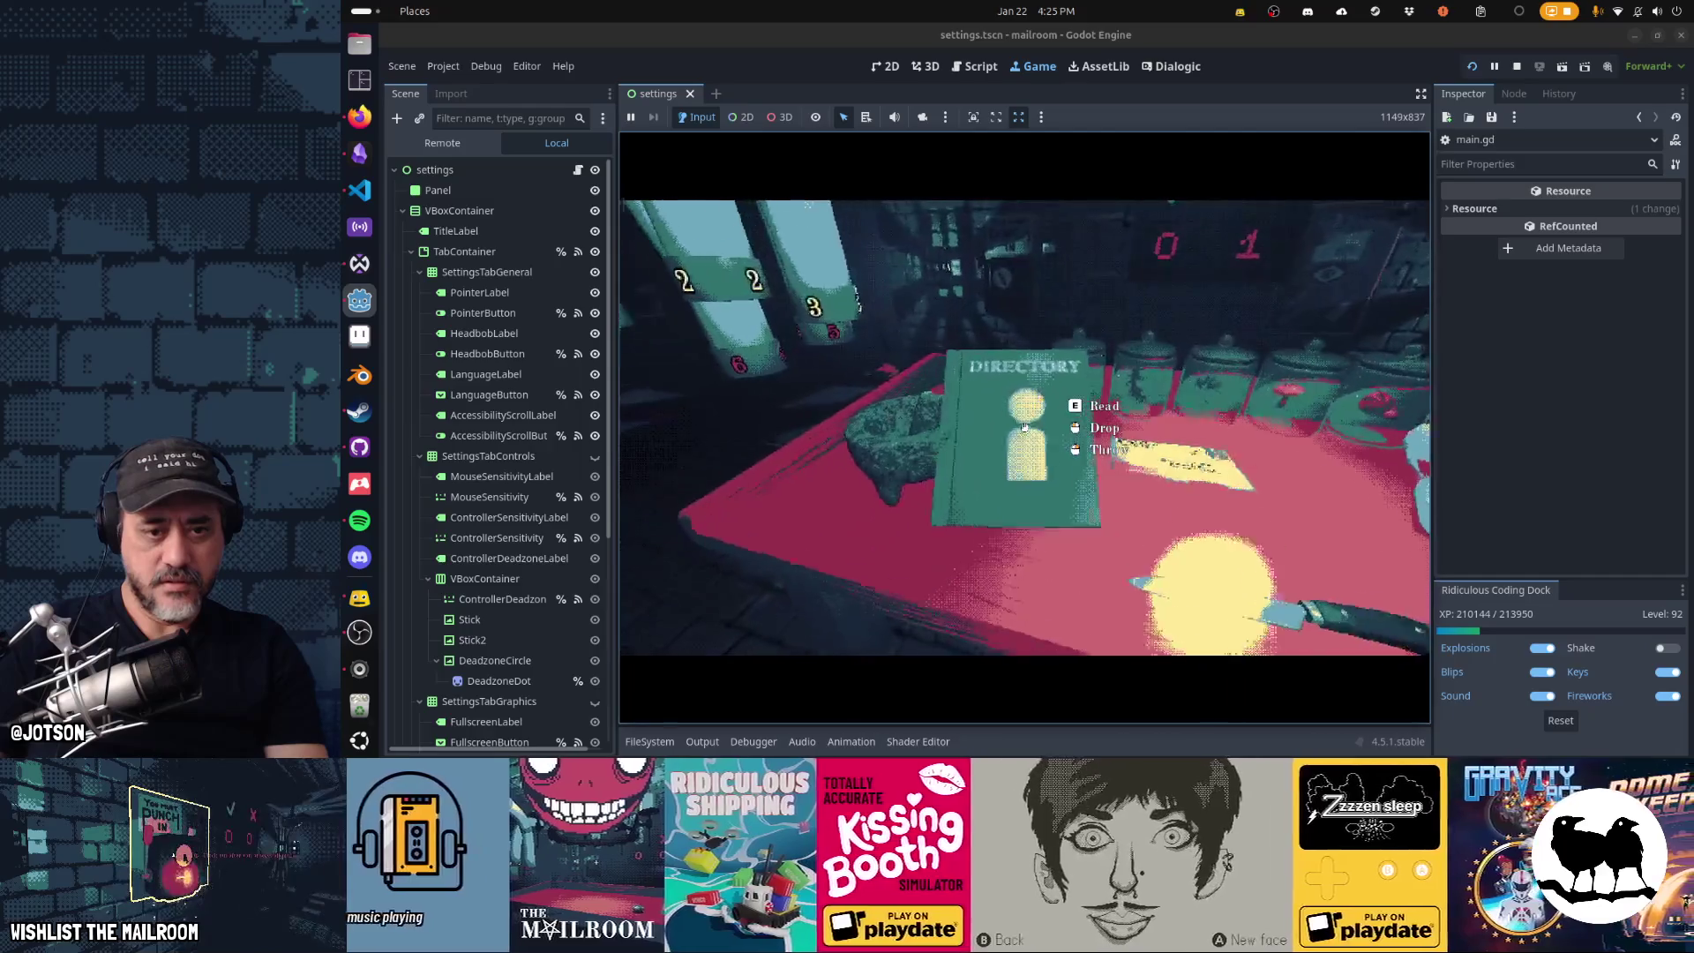
pyautogui.press('e')
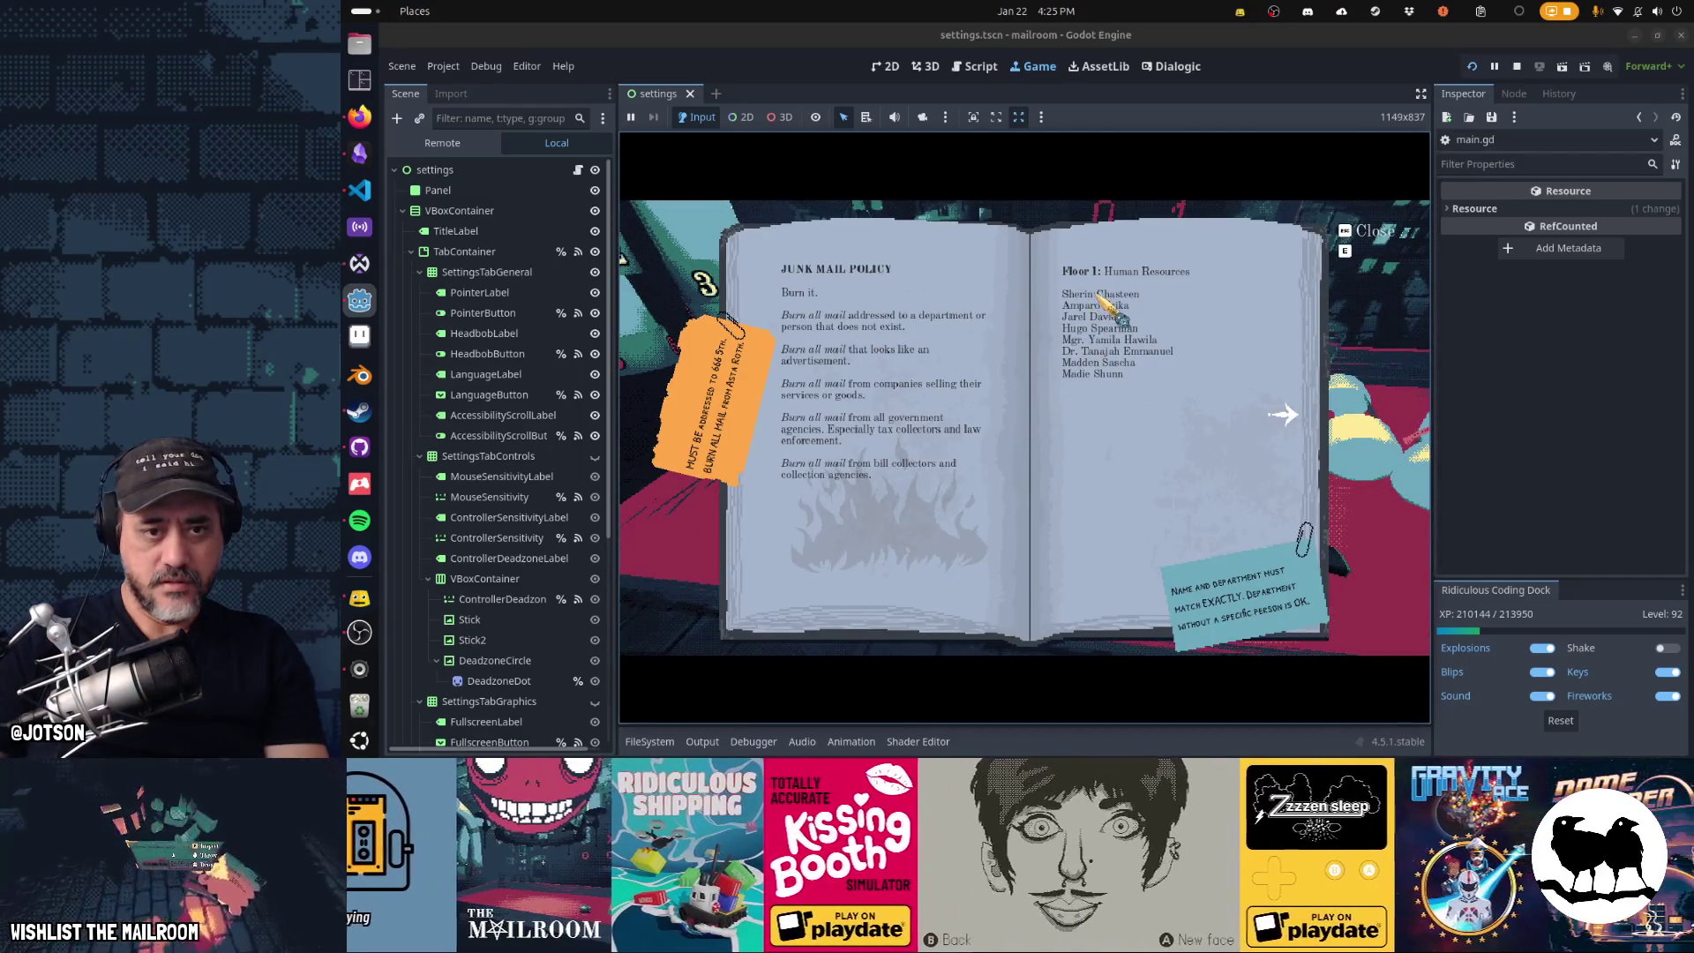
pyautogui.press('d')
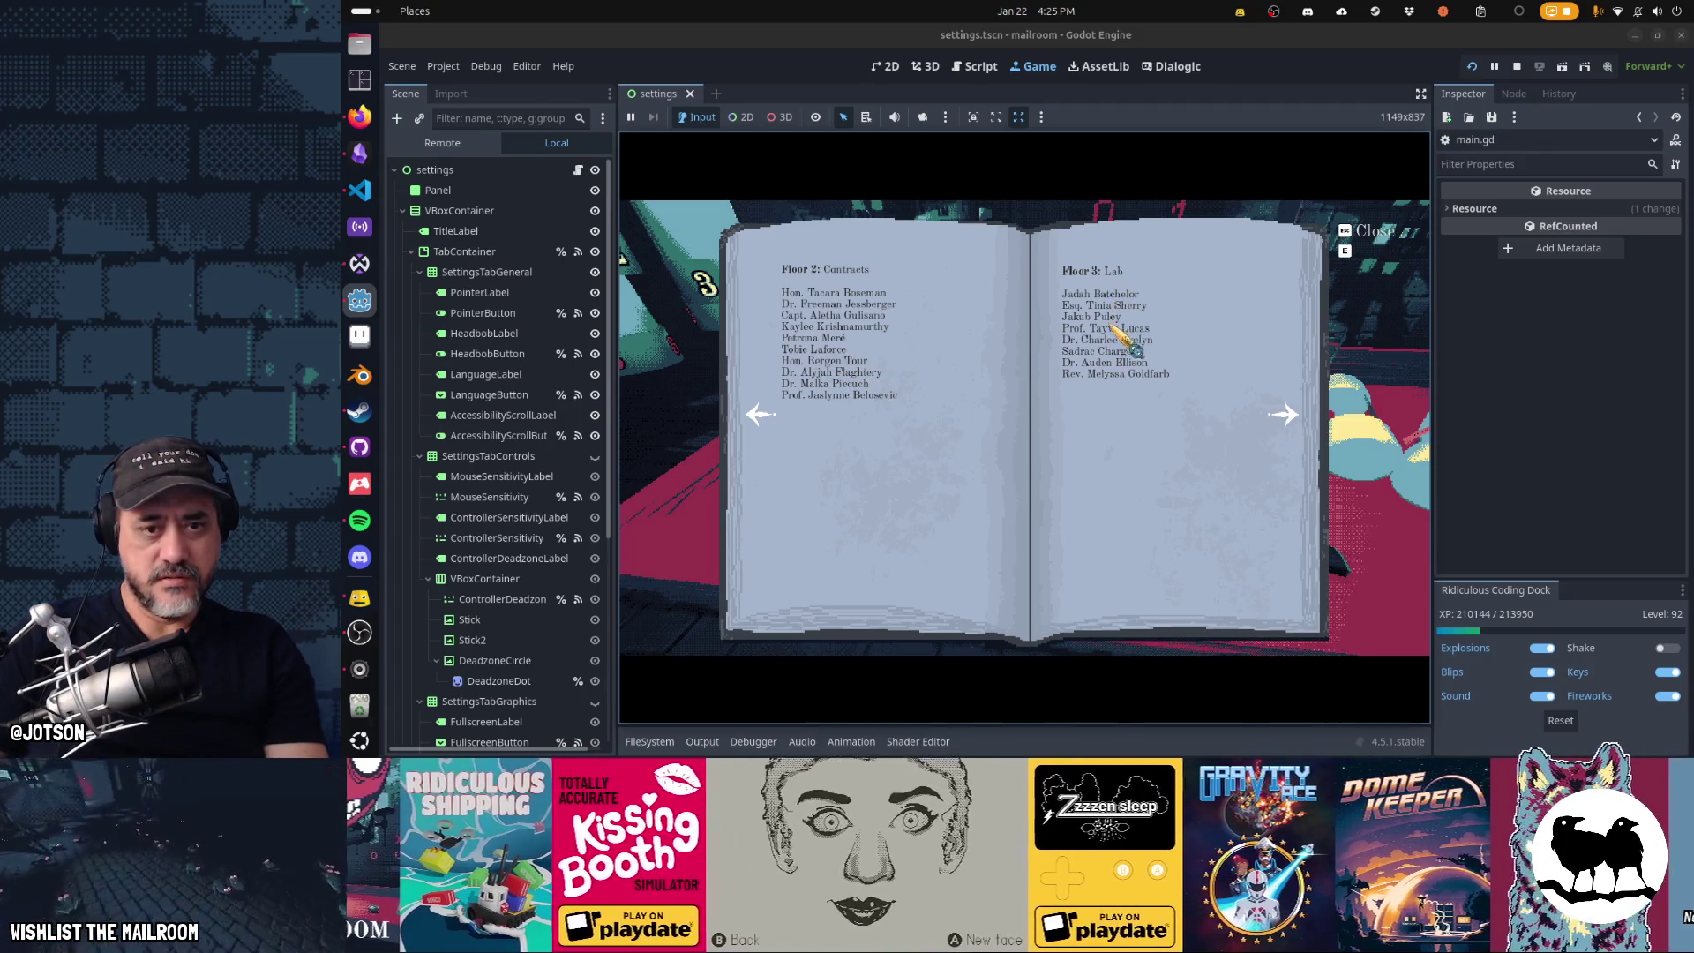
pyautogui.press('d')
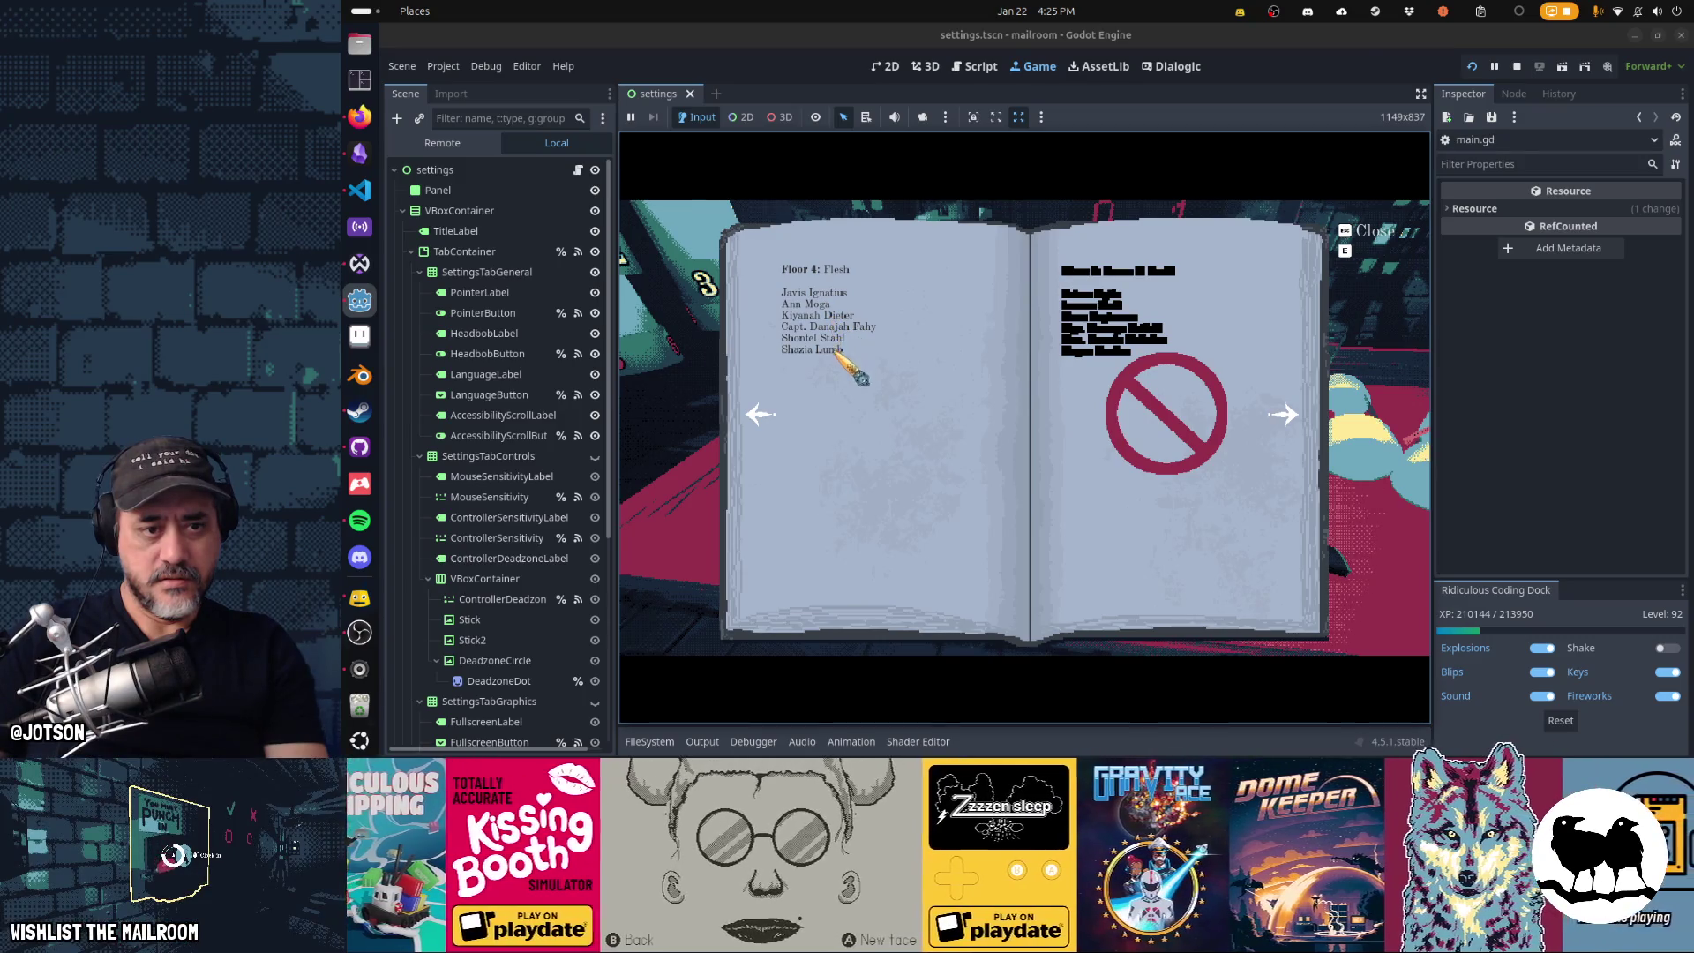
pyautogui.press('e')
pyautogui.click(1025, 427)
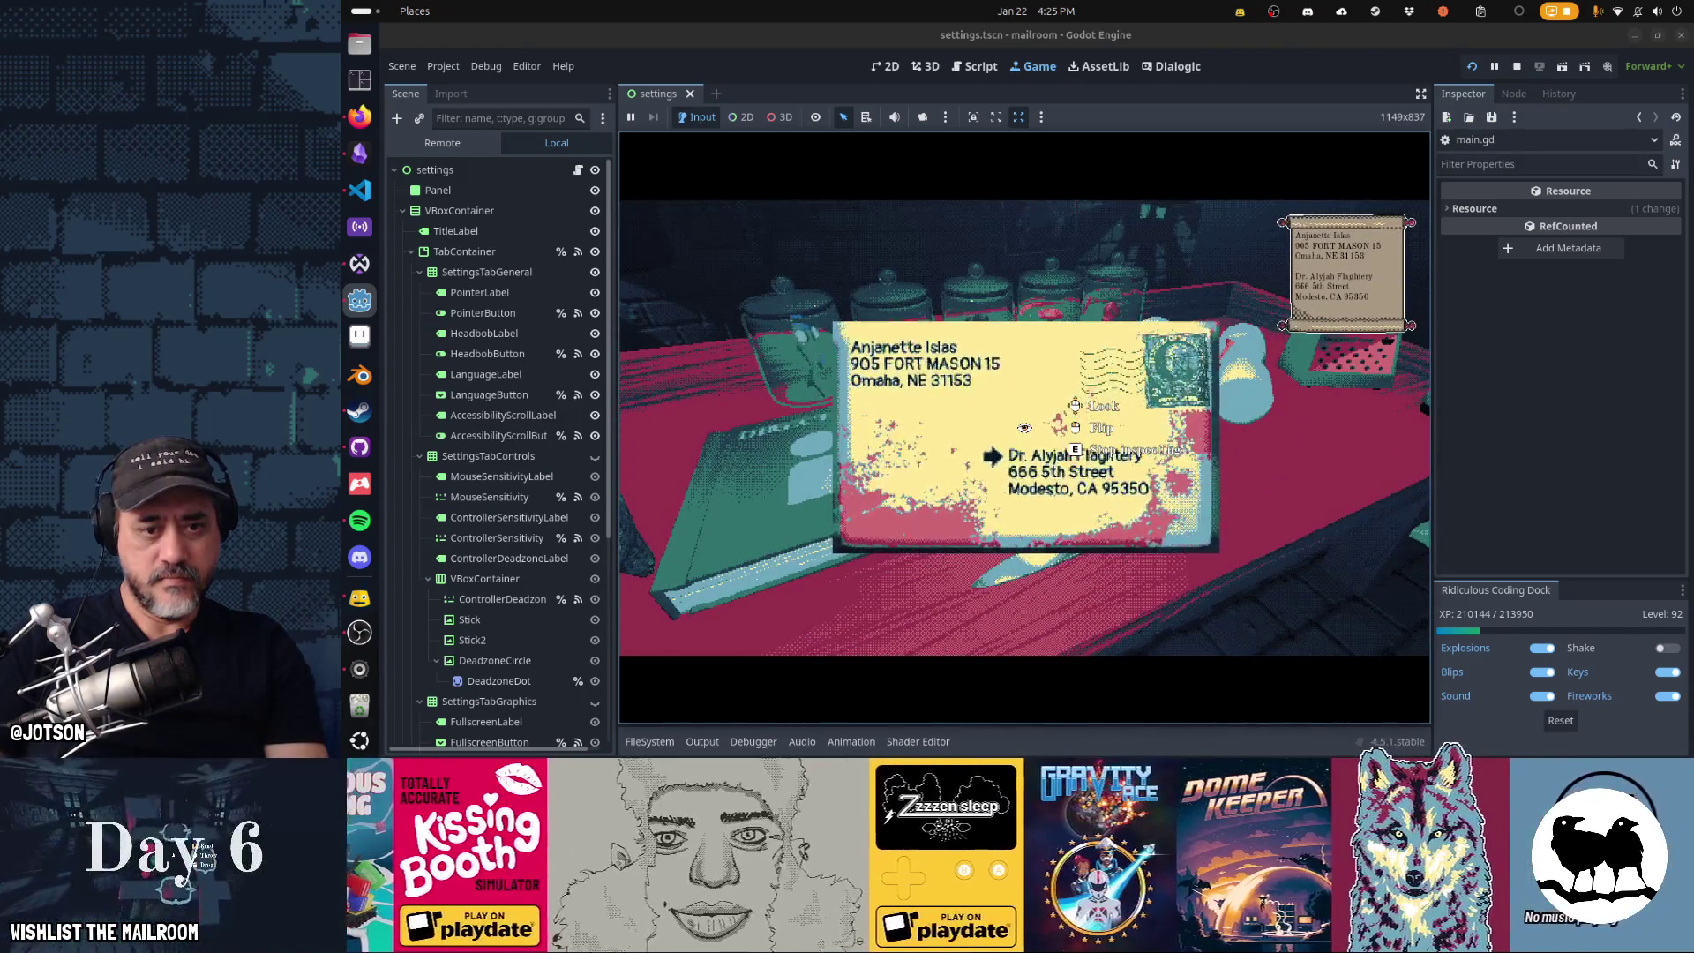
# - Put the envelope away, load the meat into a canister, and send it to floor 2
pyautogui.press('e')
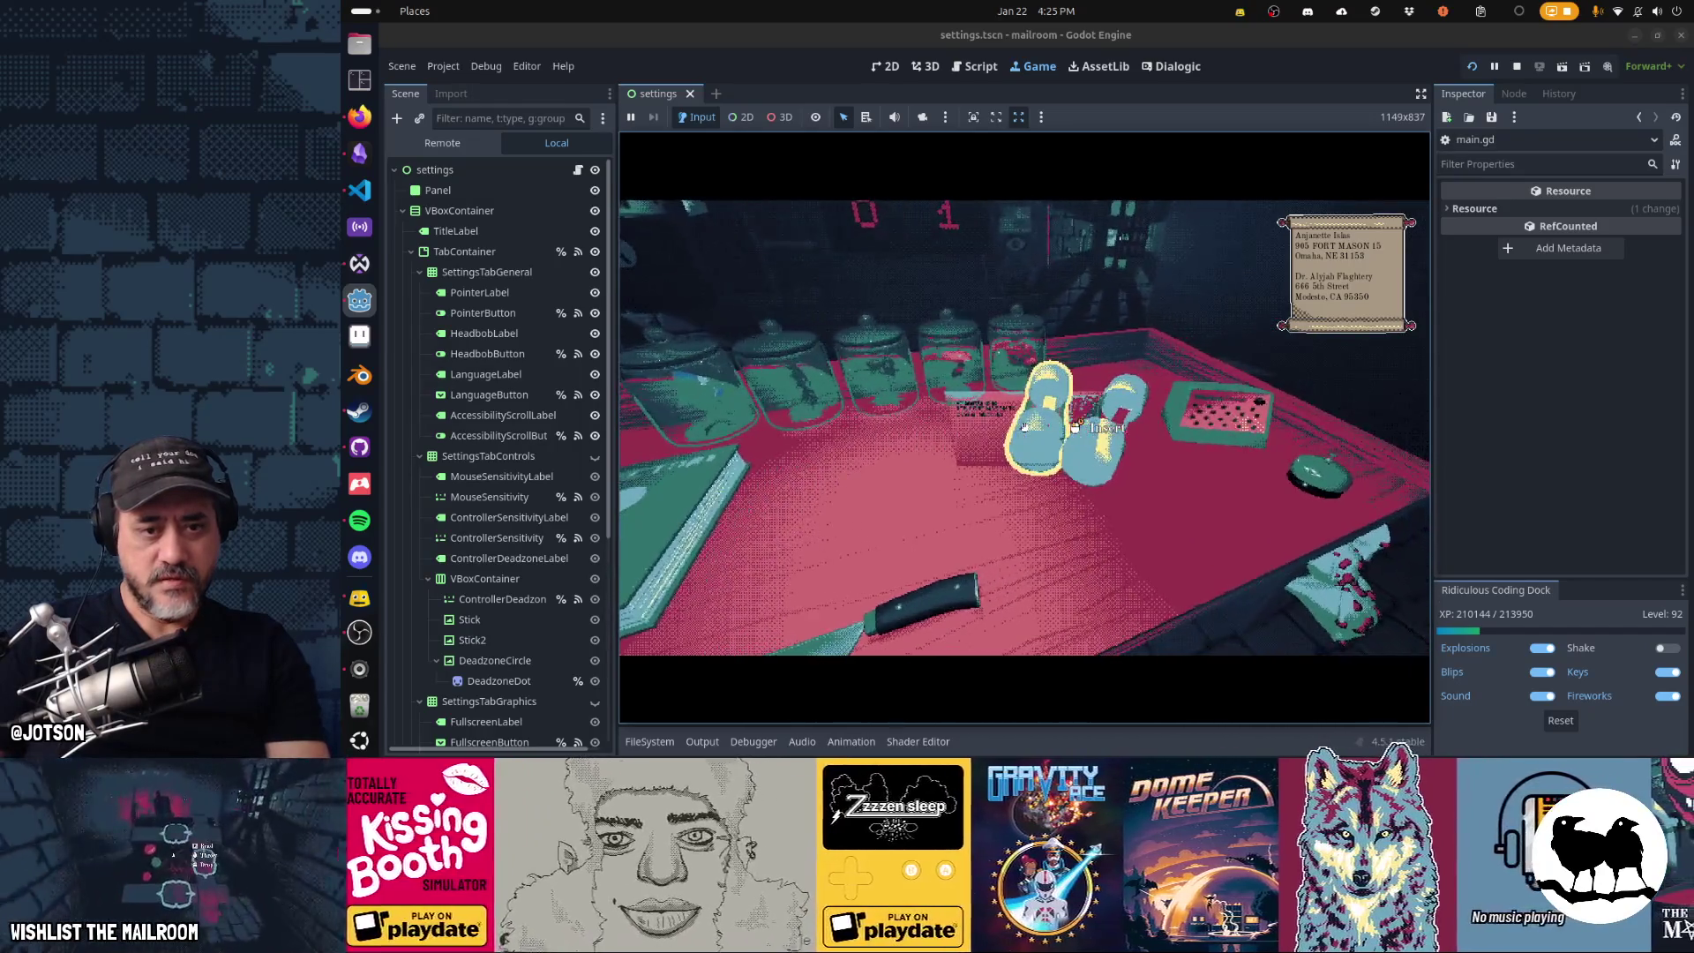
pyautogui.click(1025, 427)
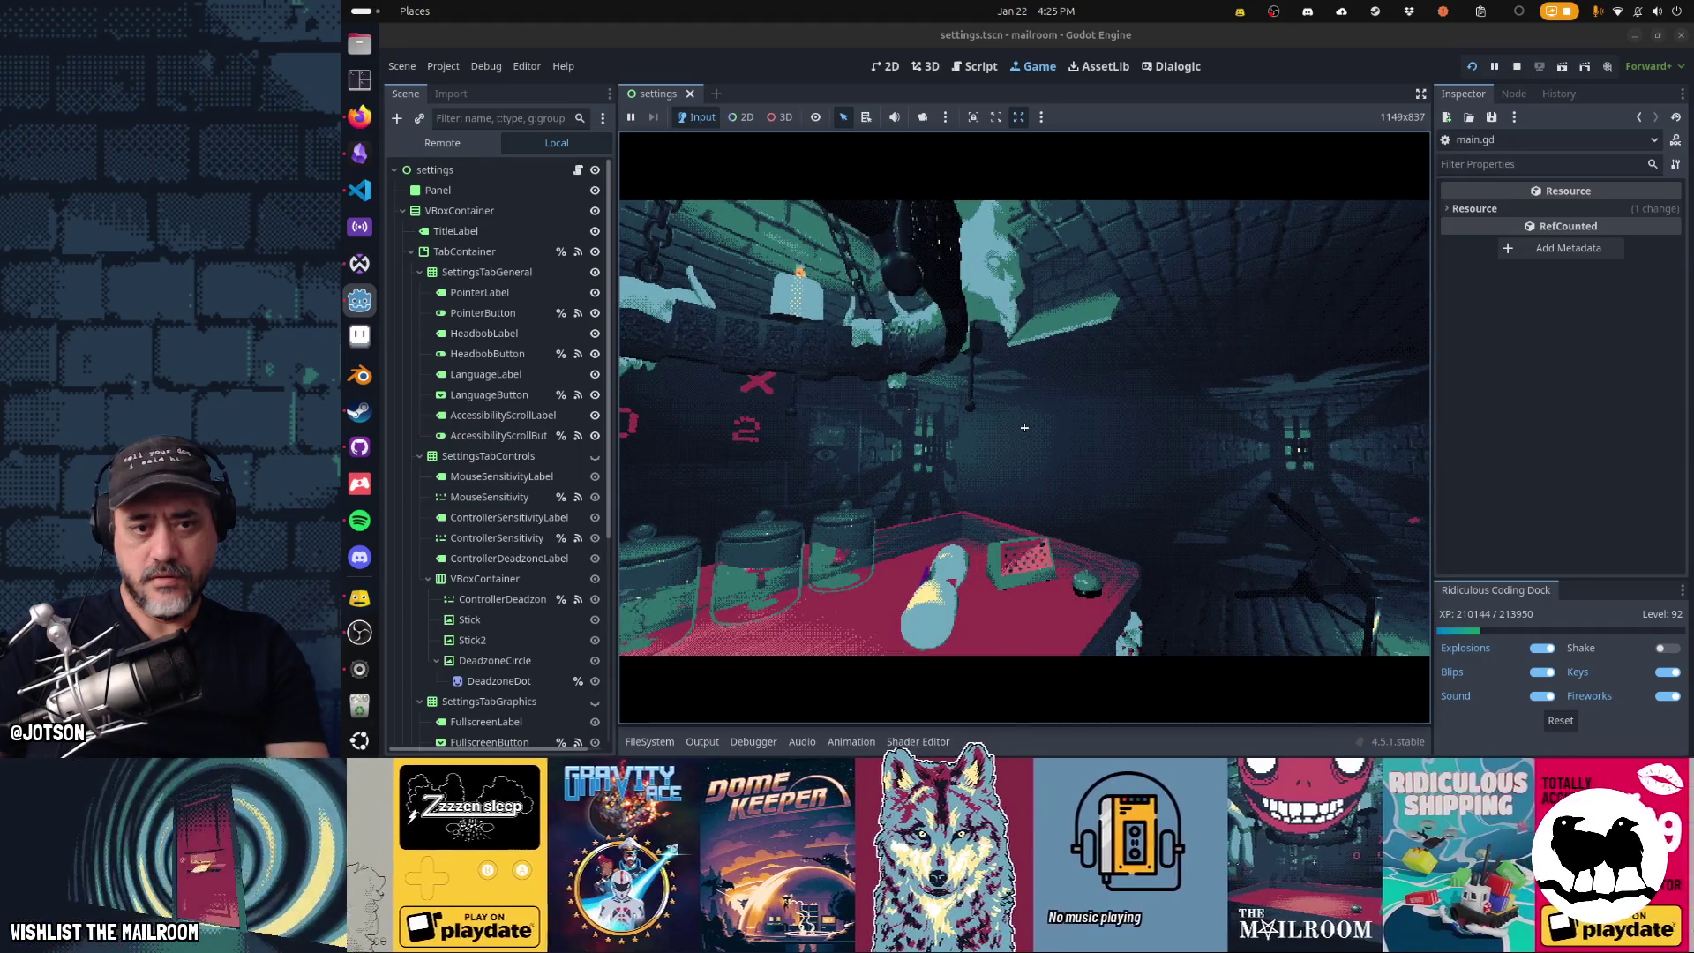
pyautogui.click(1024, 428)
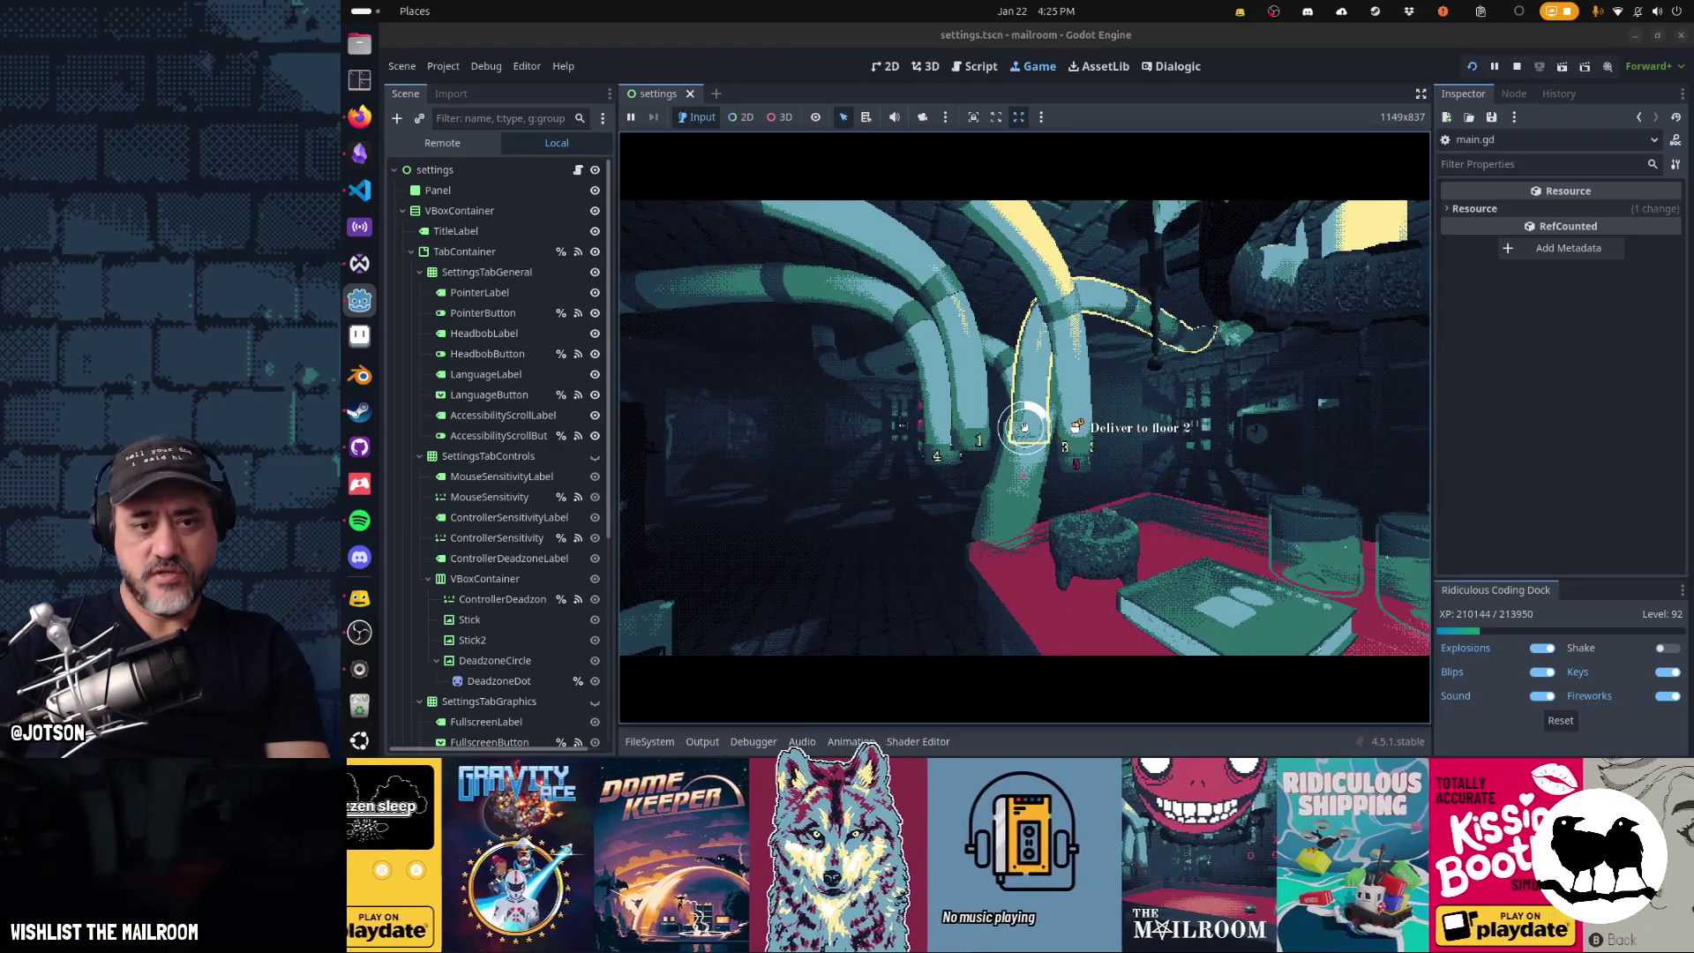
pyautogui.click(1025, 428)
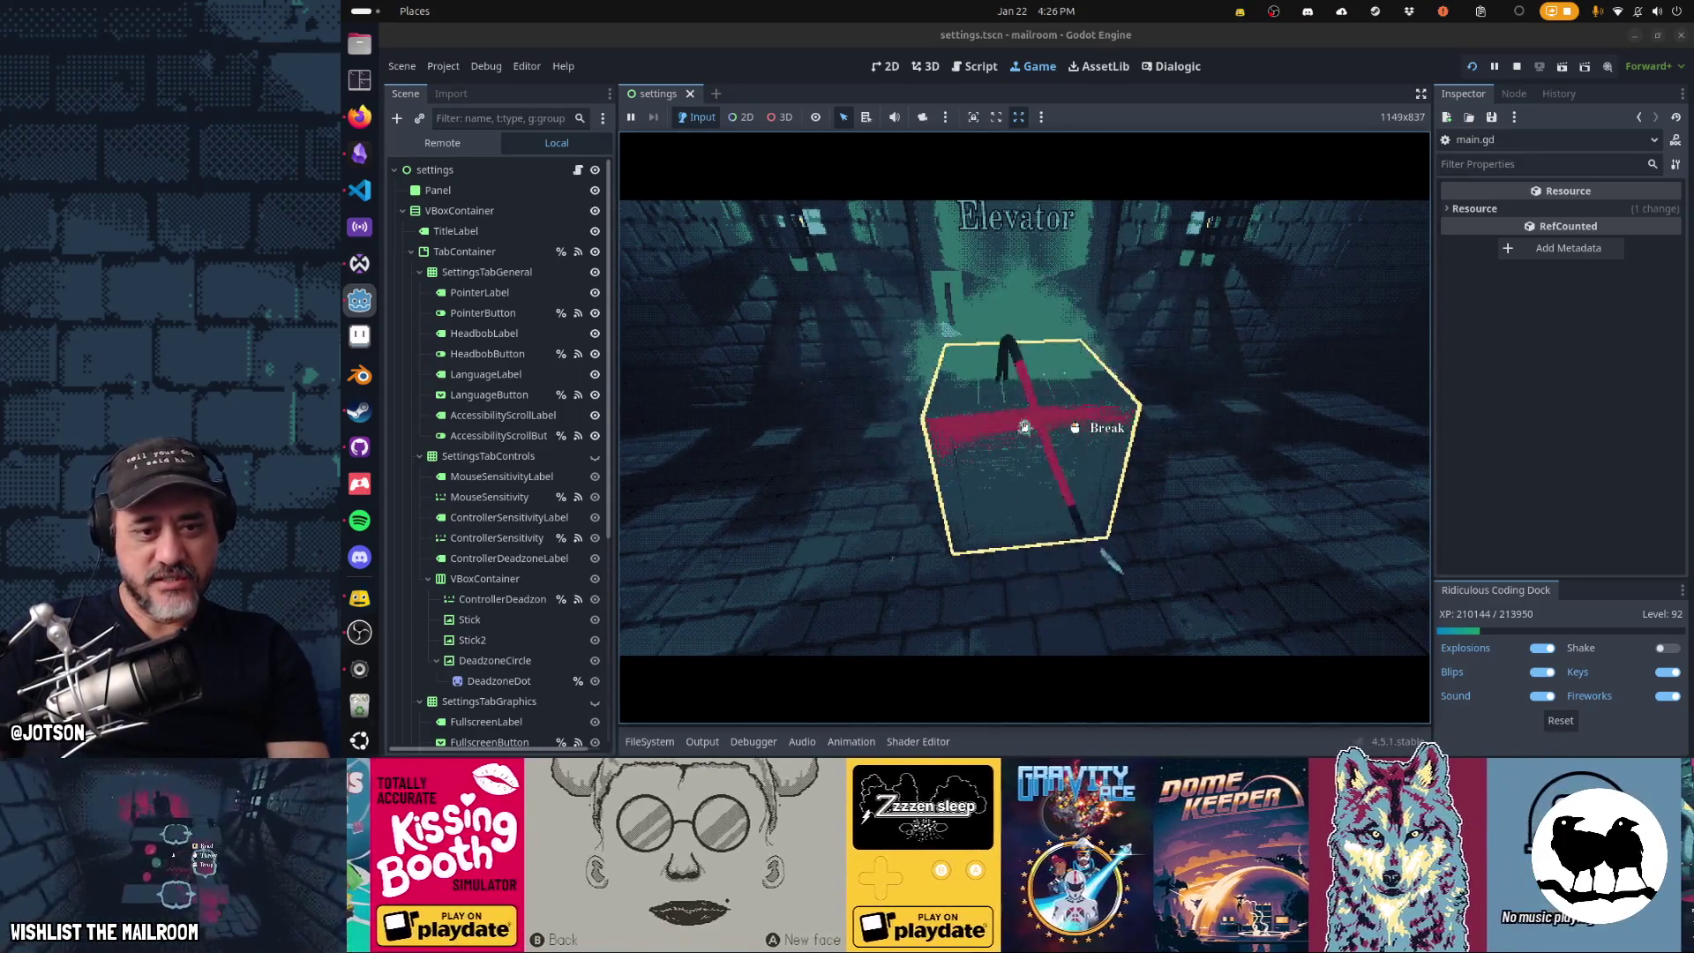
# - Break the elevator crate and close the scale tutorial popup
pyautogui.click(1025, 427)
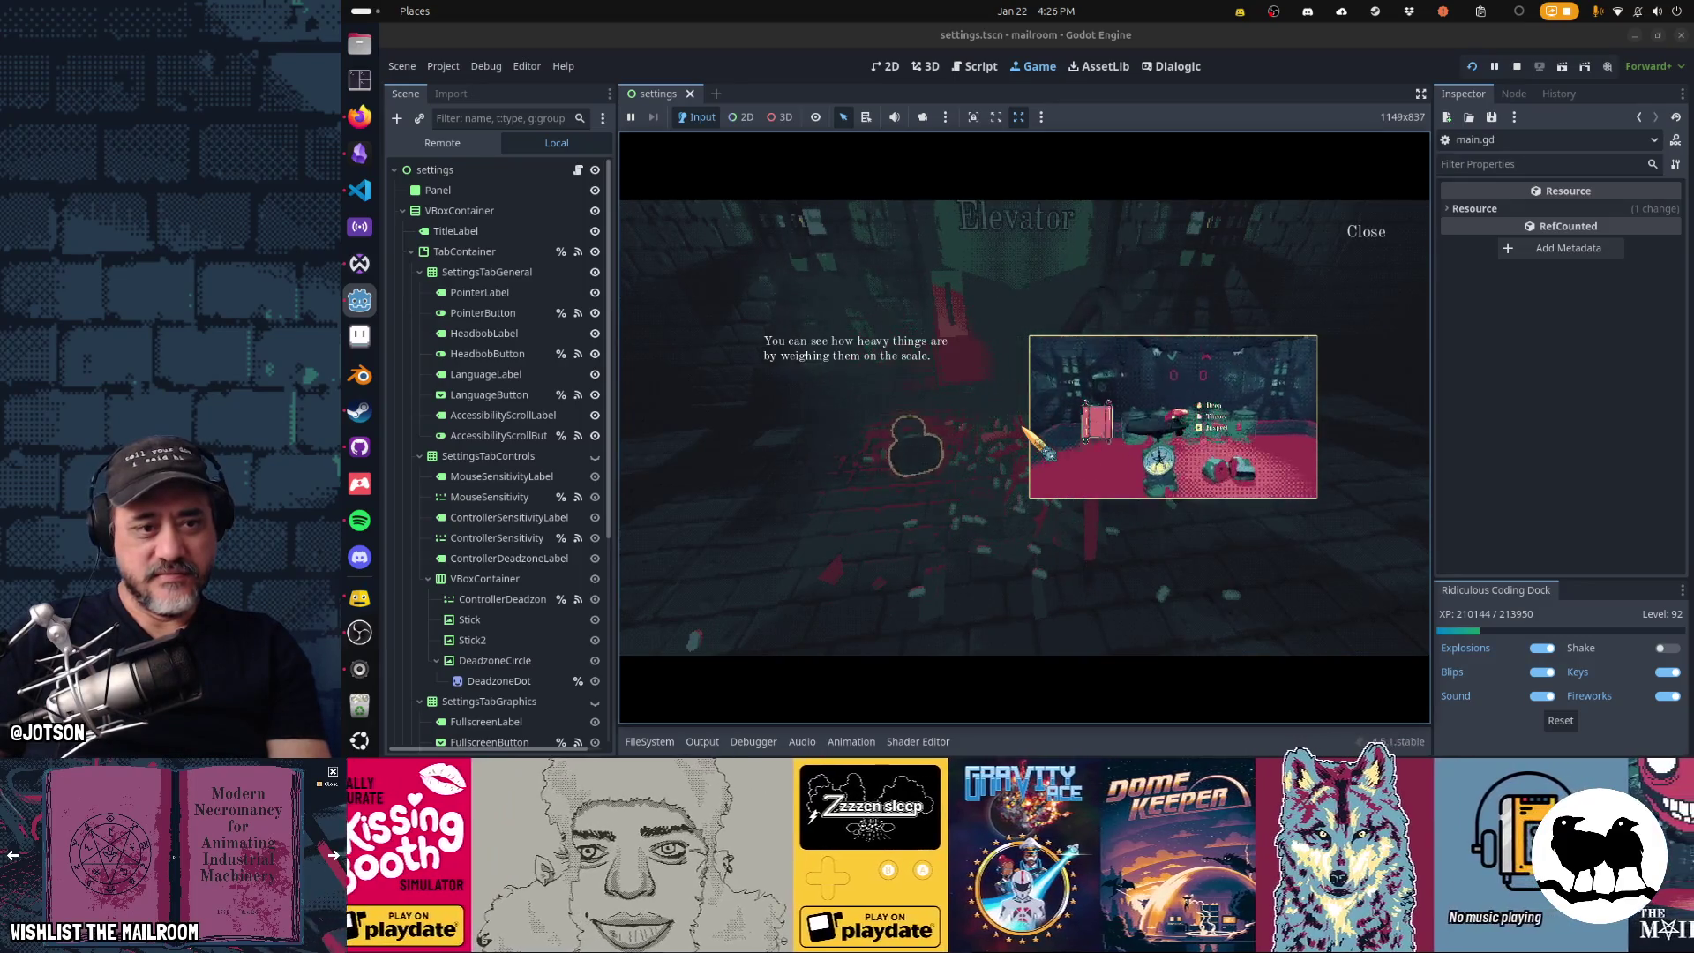
pyautogui.click(1025, 429)
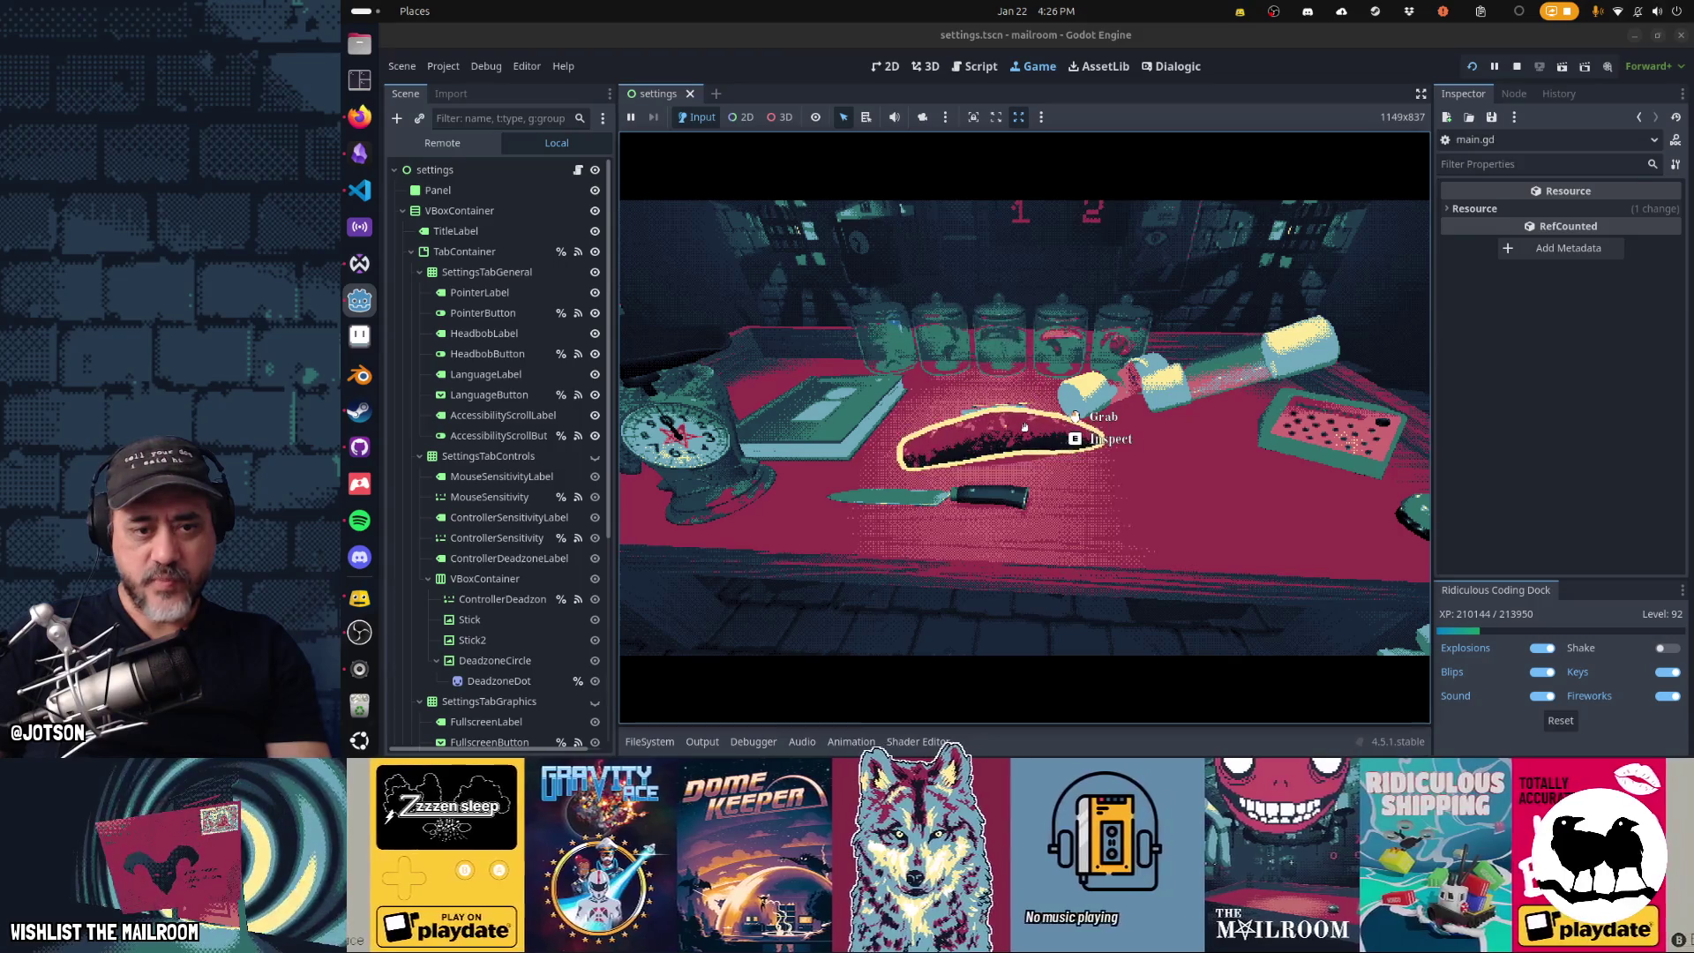
# - Inspect the delivery card, flipping it to check both sides, then drop it on the table
pyautogui.press('e')
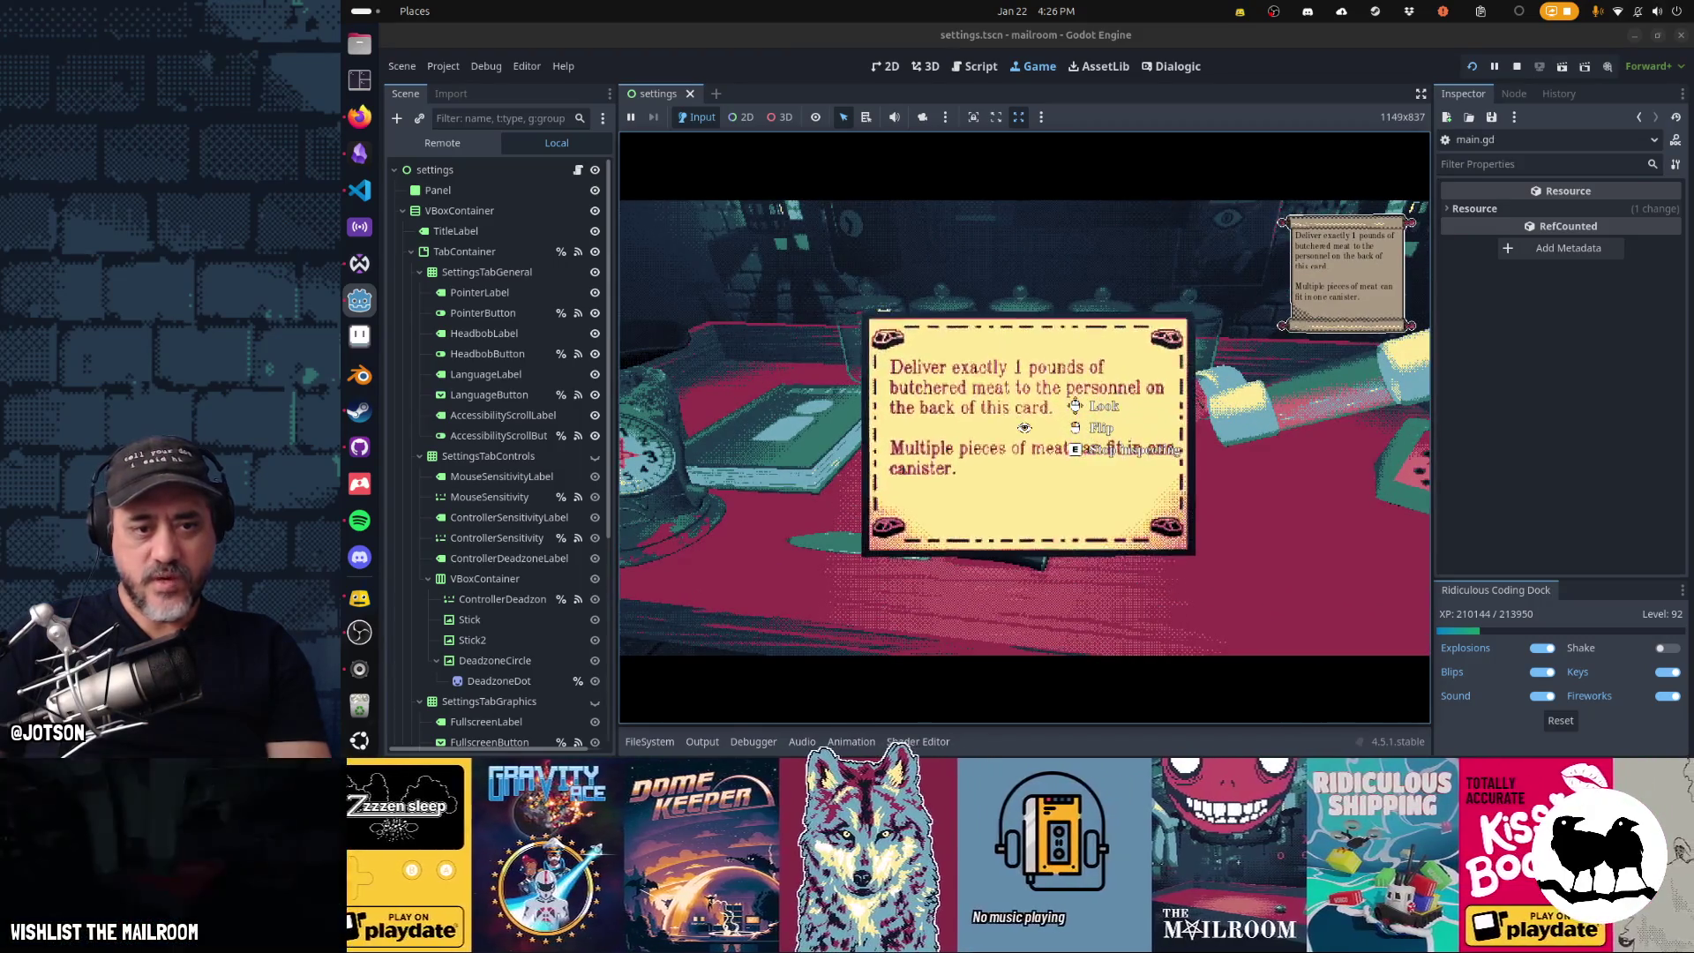
pyautogui.click(1024, 427)
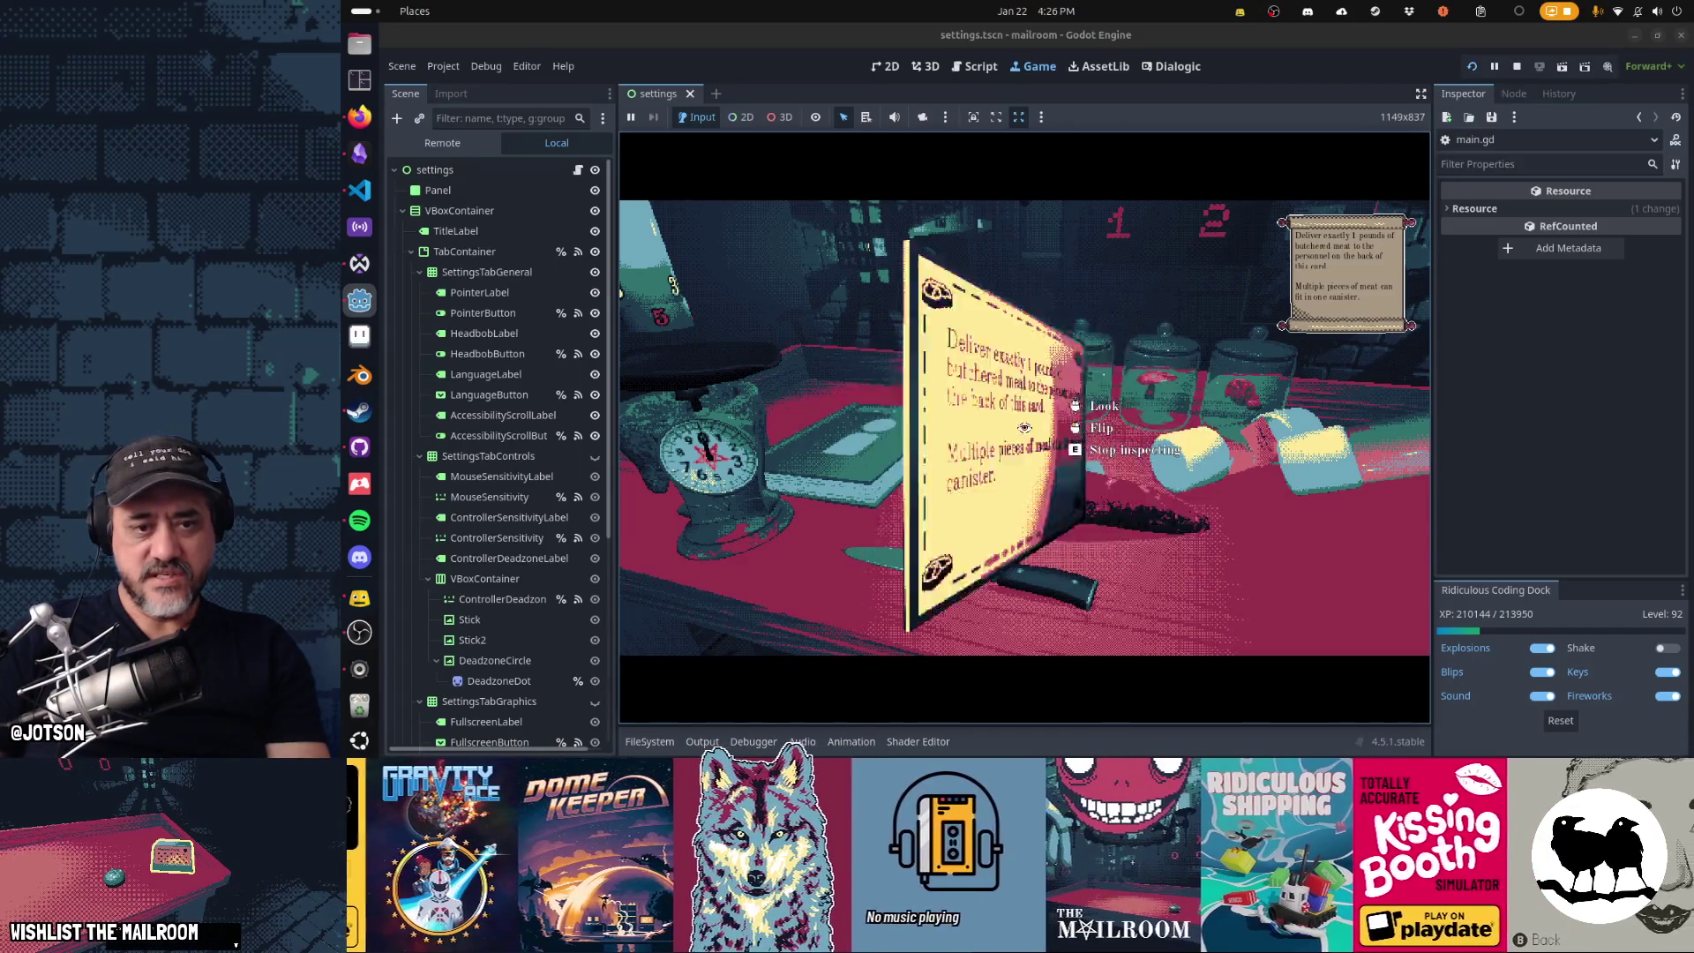
pyautogui.press('e')
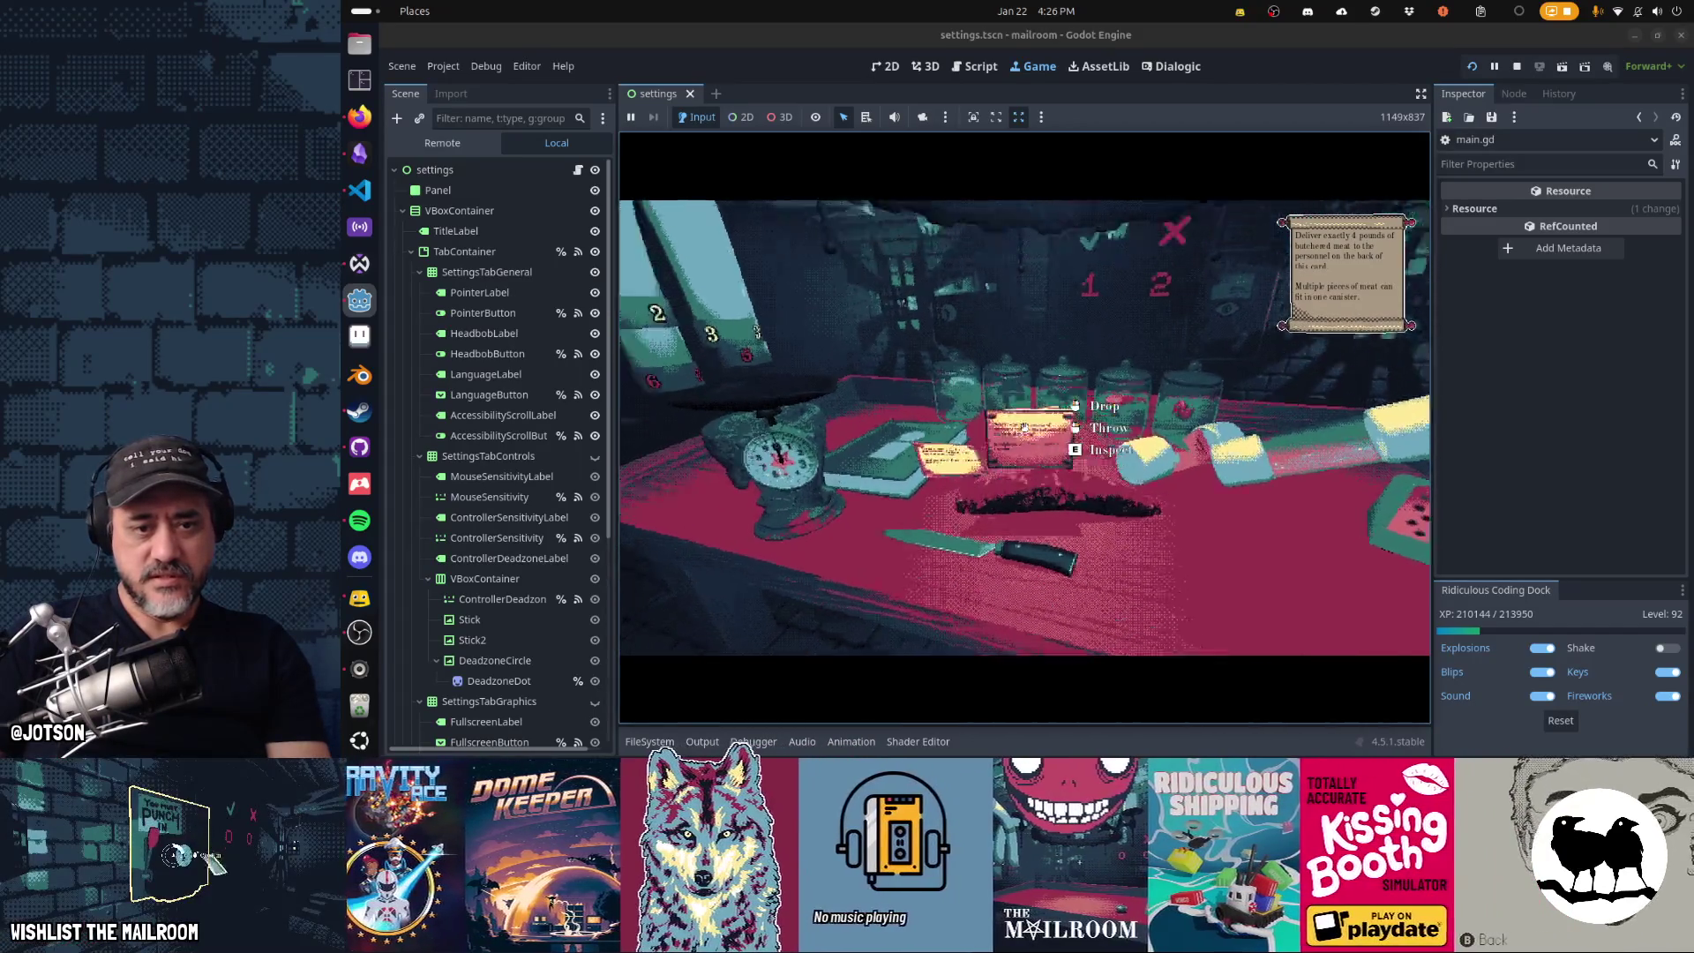
pyautogui.press('e')
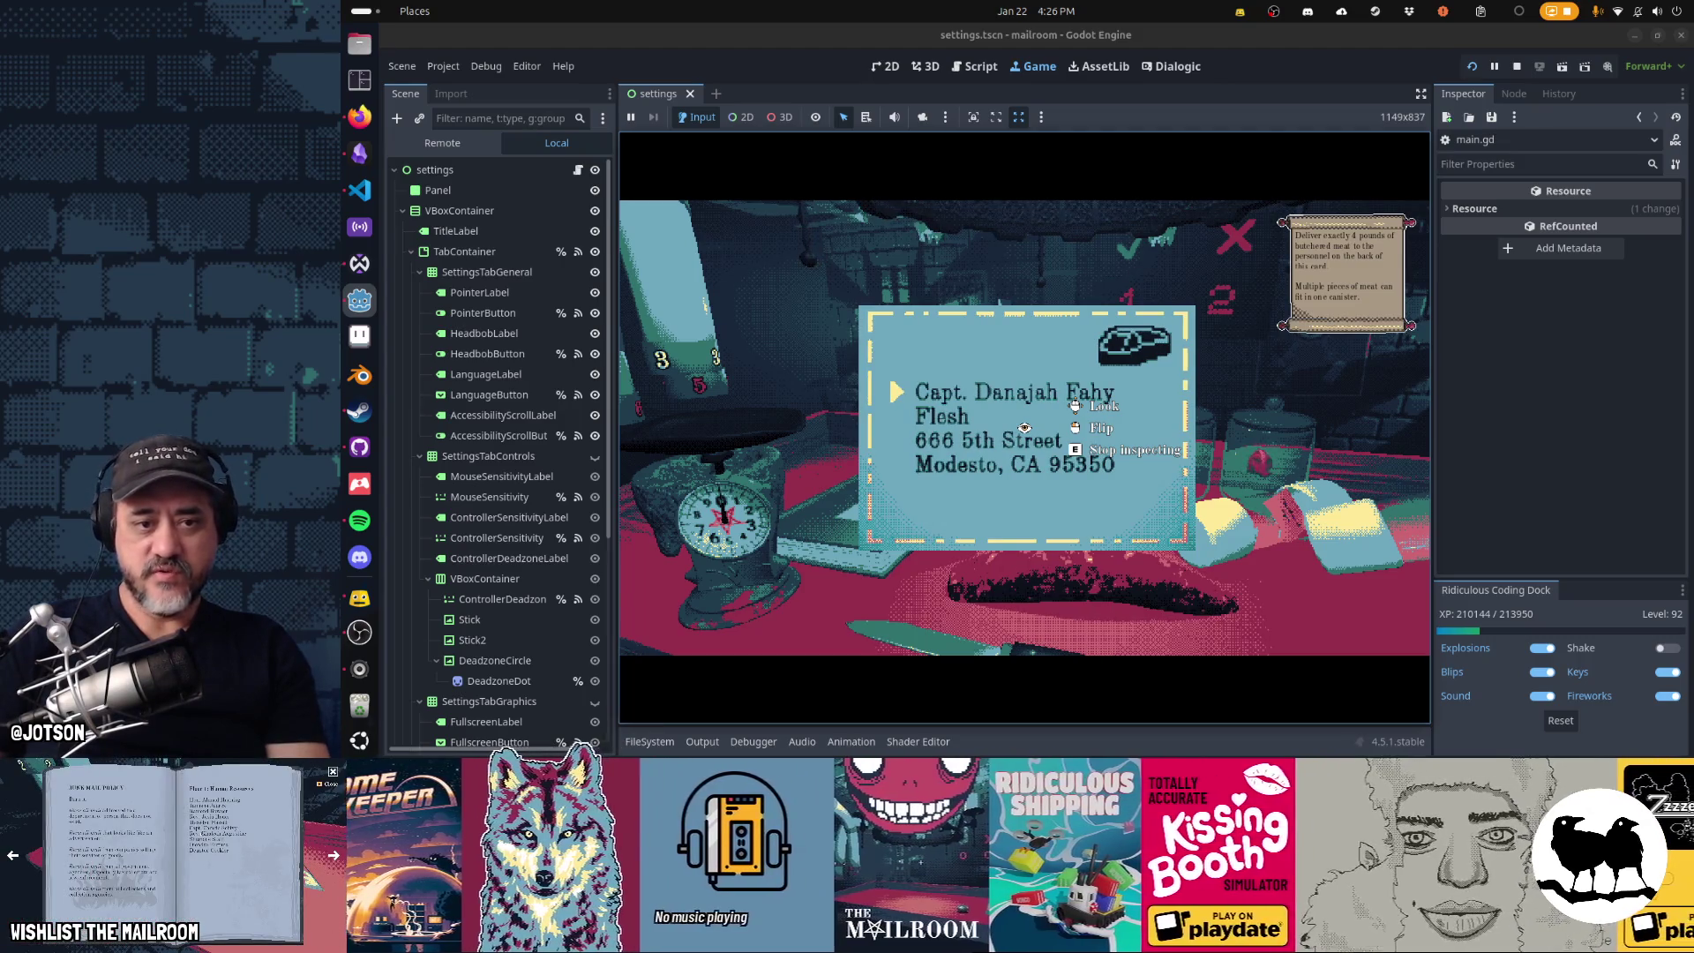
pyautogui.press('e')
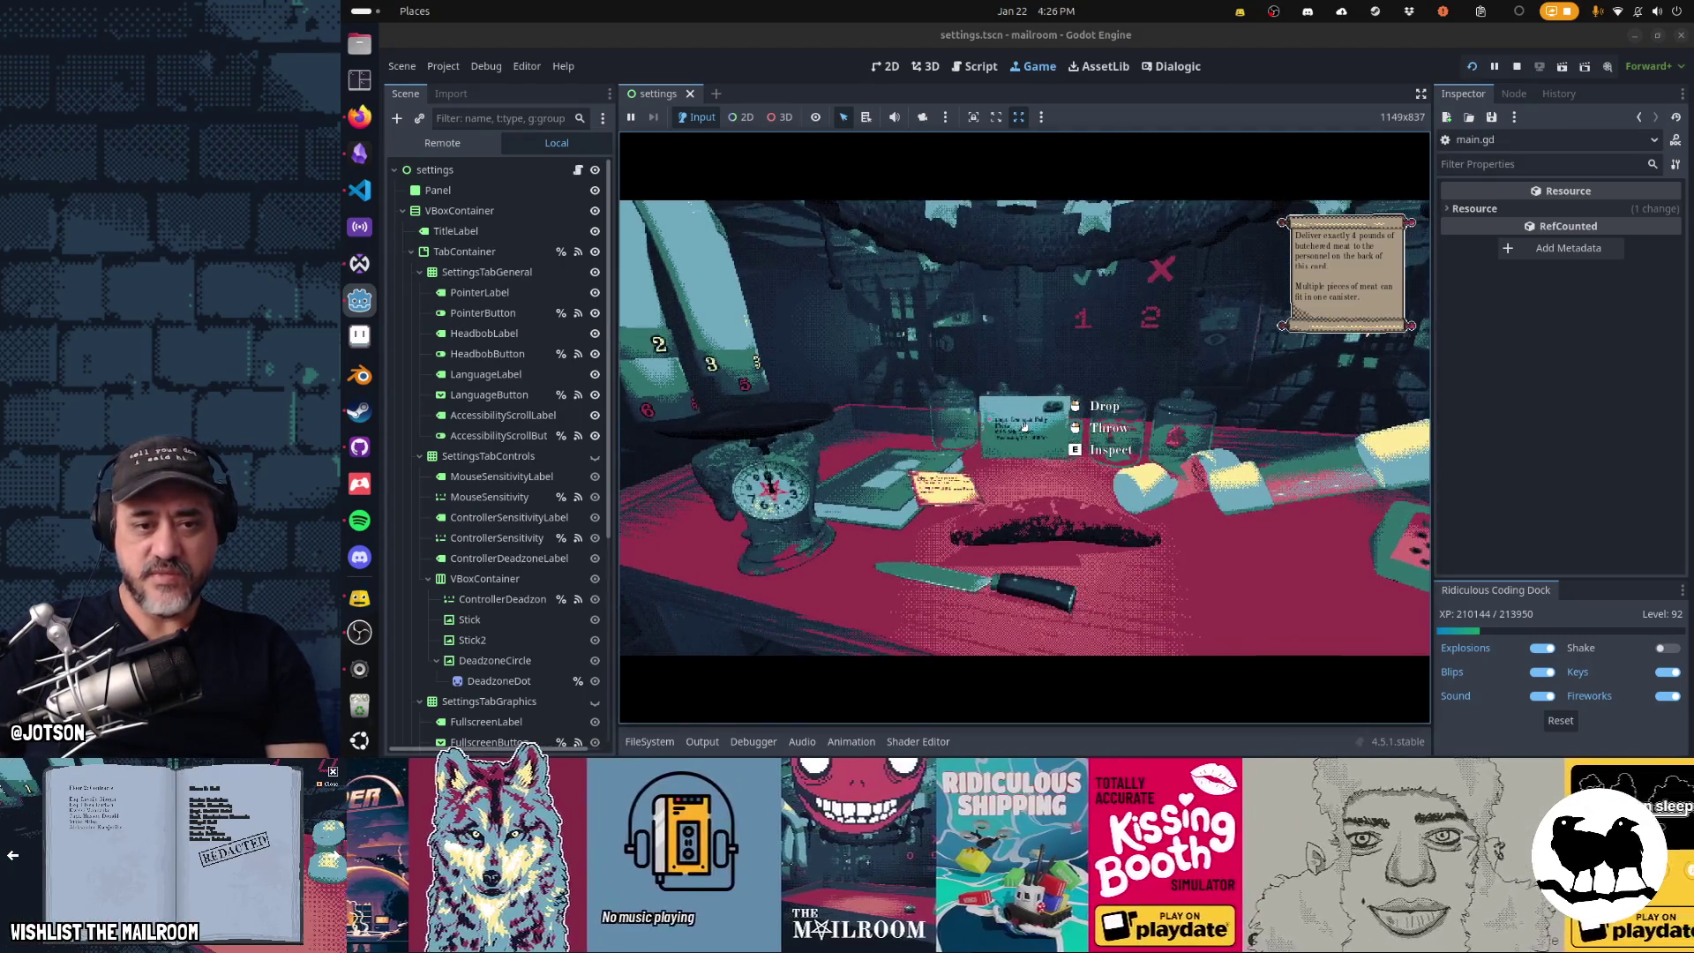
pyautogui.press('e')
pyautogui.click(1025, 427)
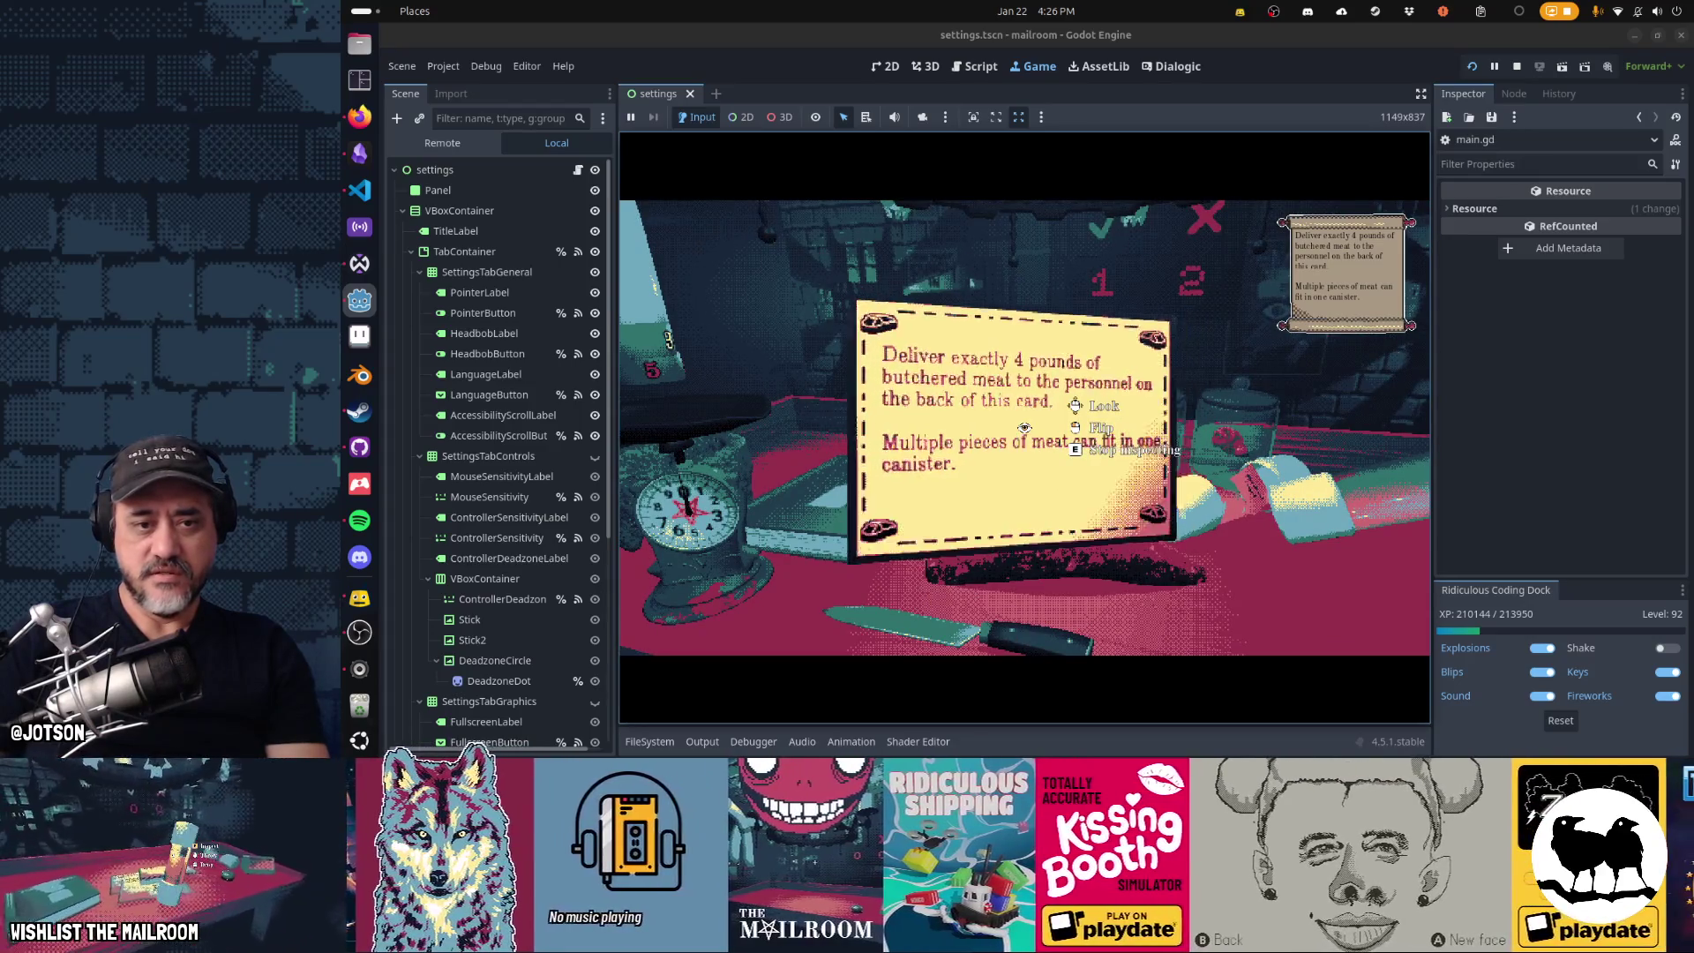
pyautogui.click(1025, 427)
pyautogui.press('e')
pyautogui.click(1024, 427)
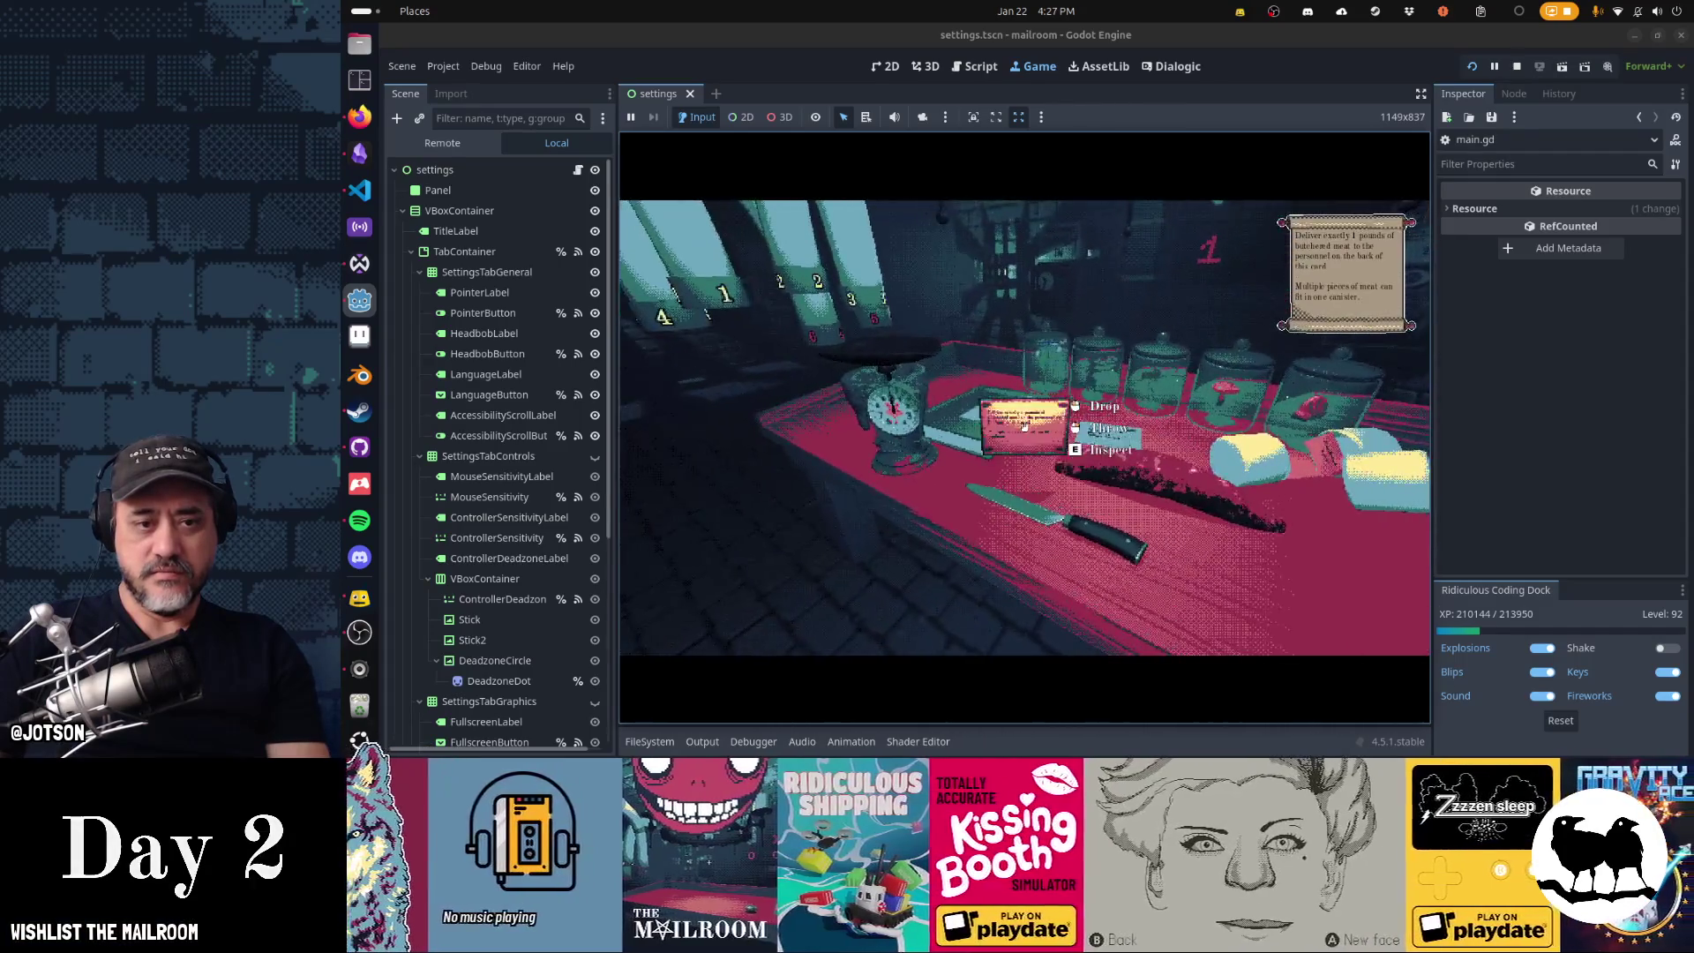
# - Check the recipe card's address side, page through the roster book, and cut the meat with the knife
pyautogui.press('e')
pyautogui.click(1024, 427)
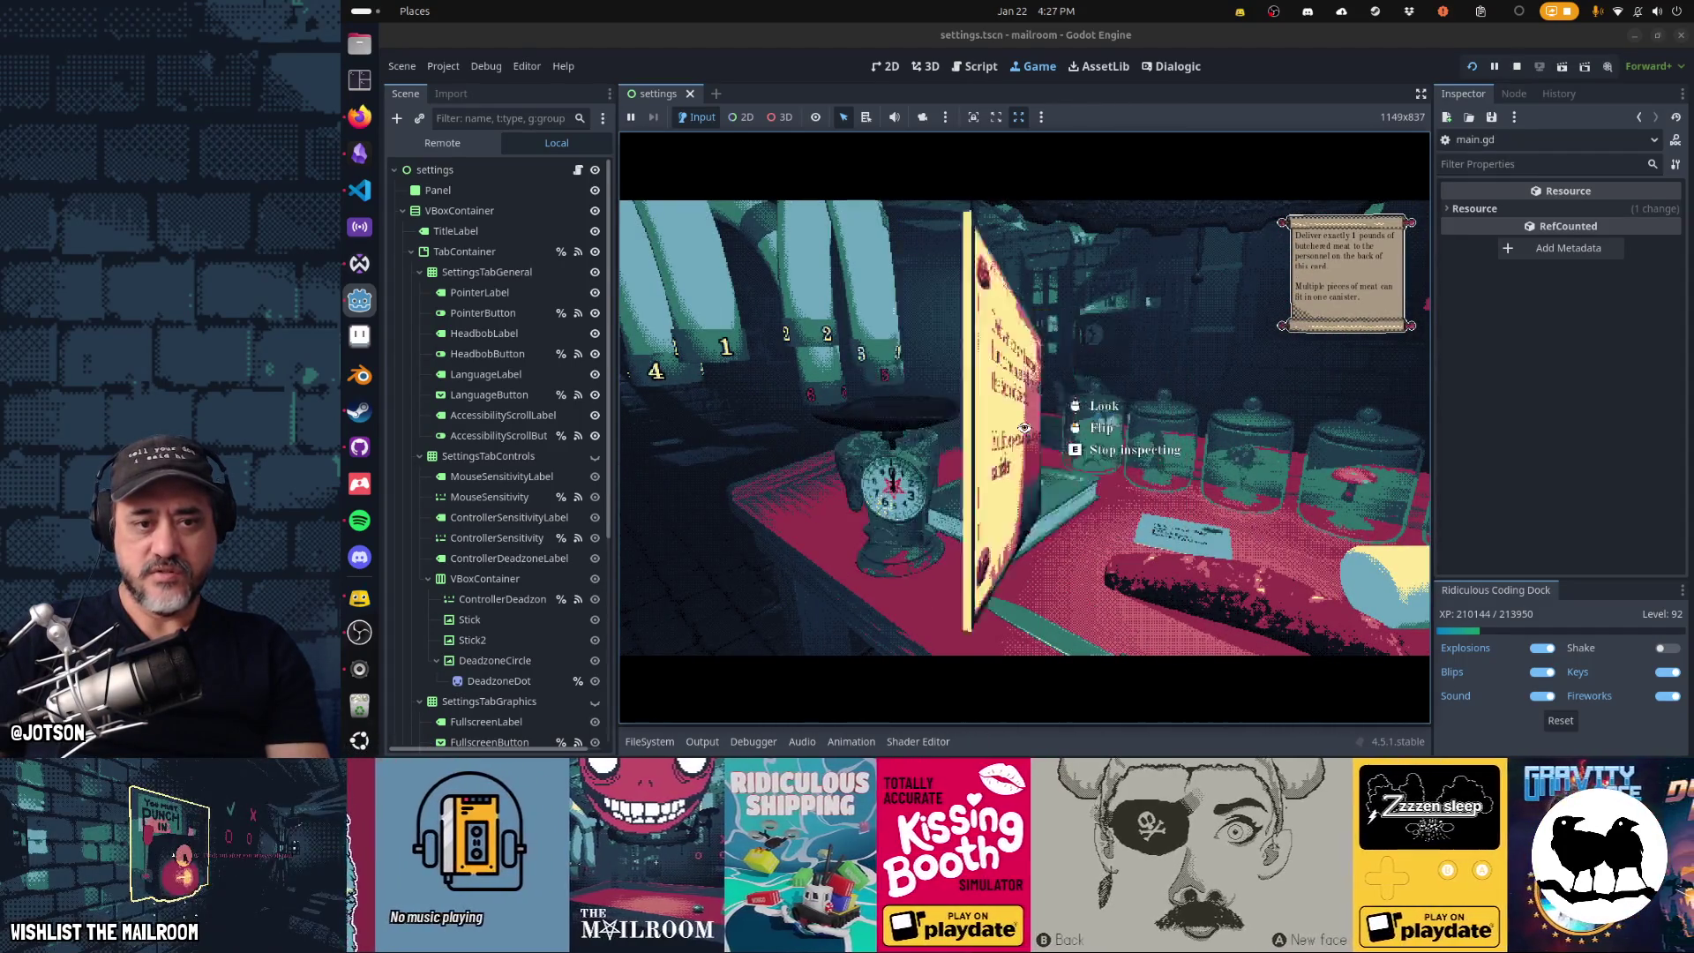
pyautogui.press('e')
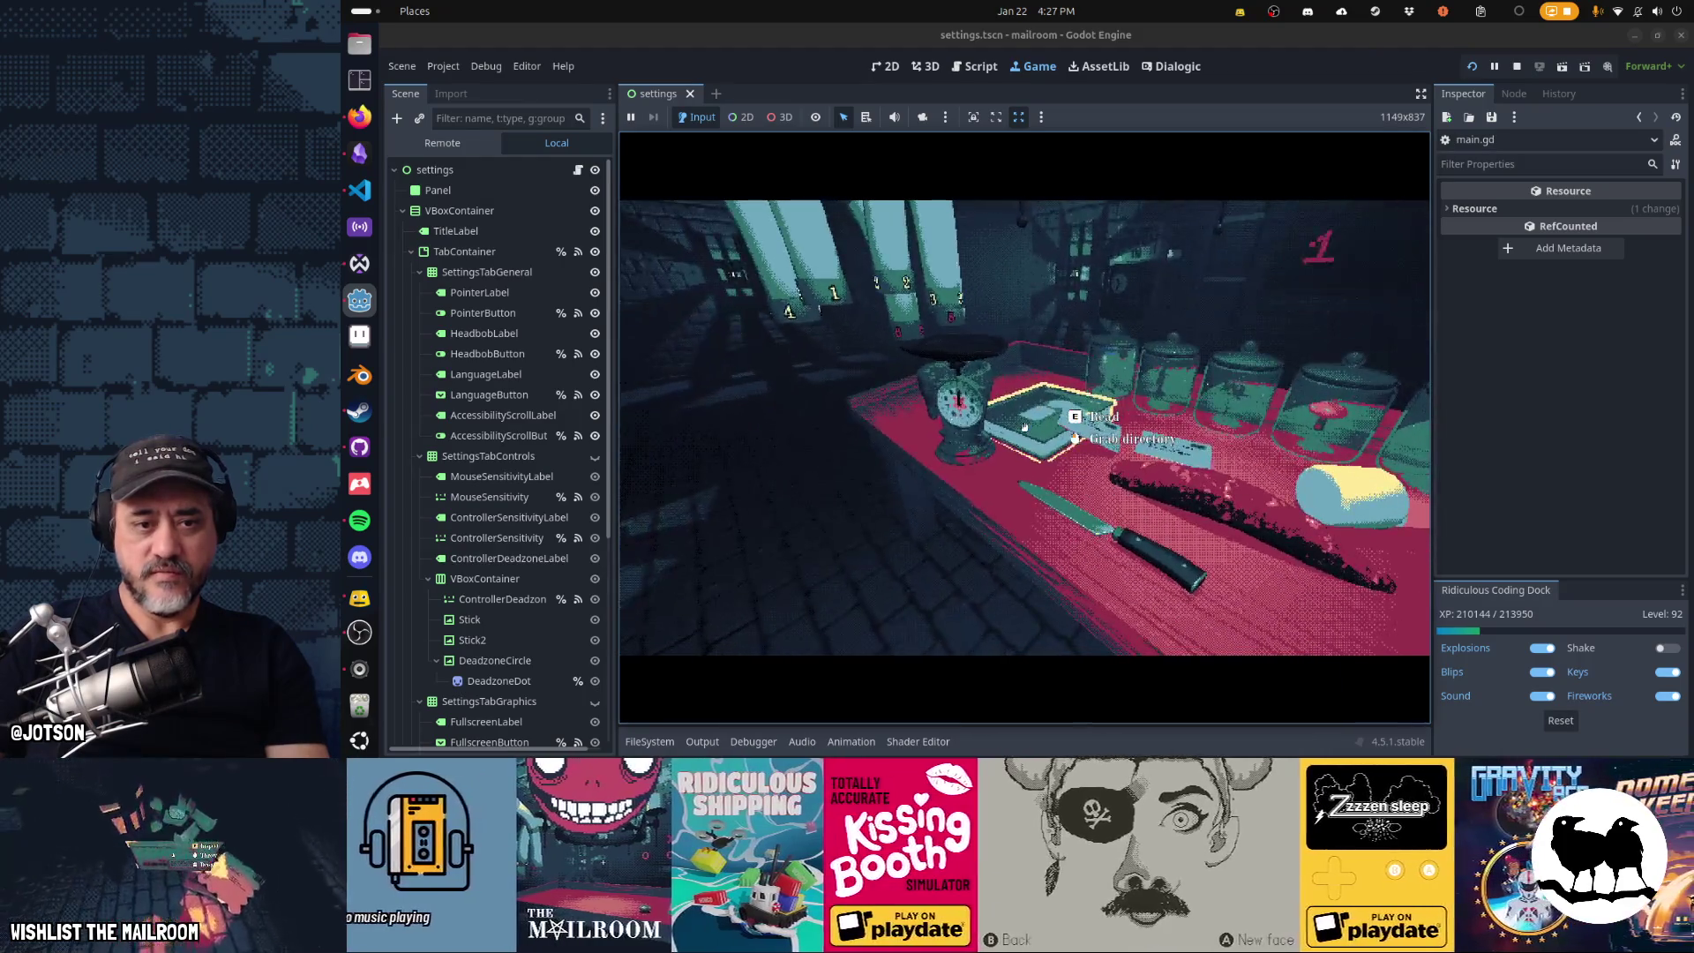
pyautogui.press('e')
pyautogui.press('d')
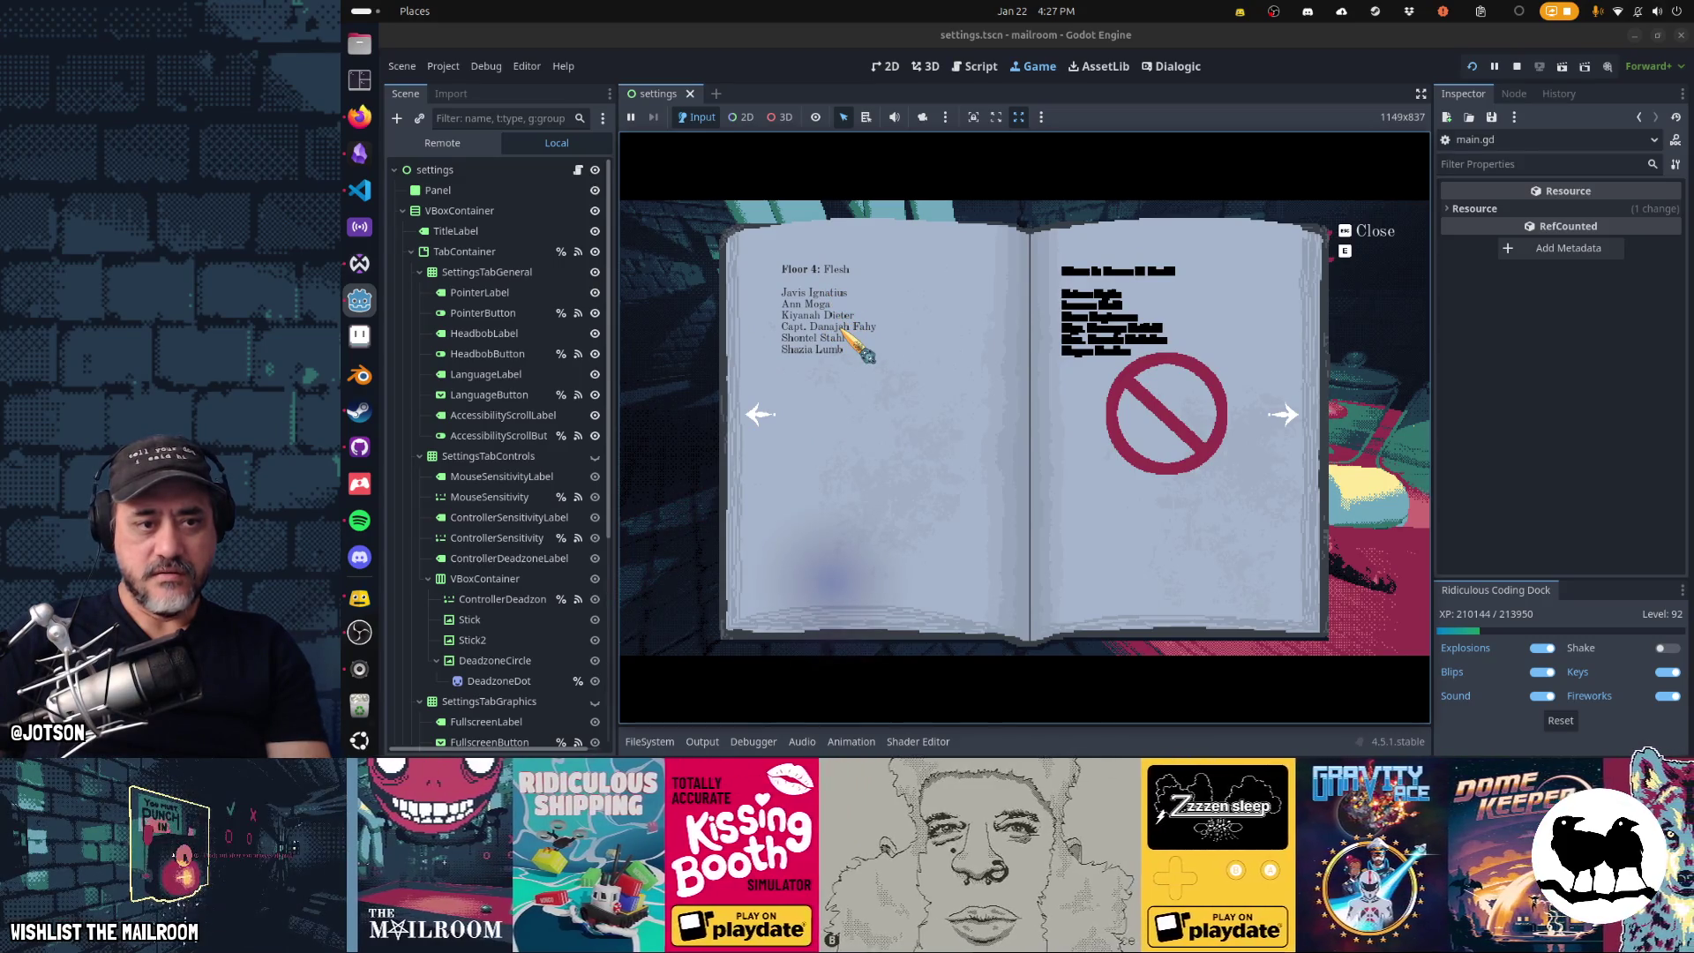
pyautogui.press('e')
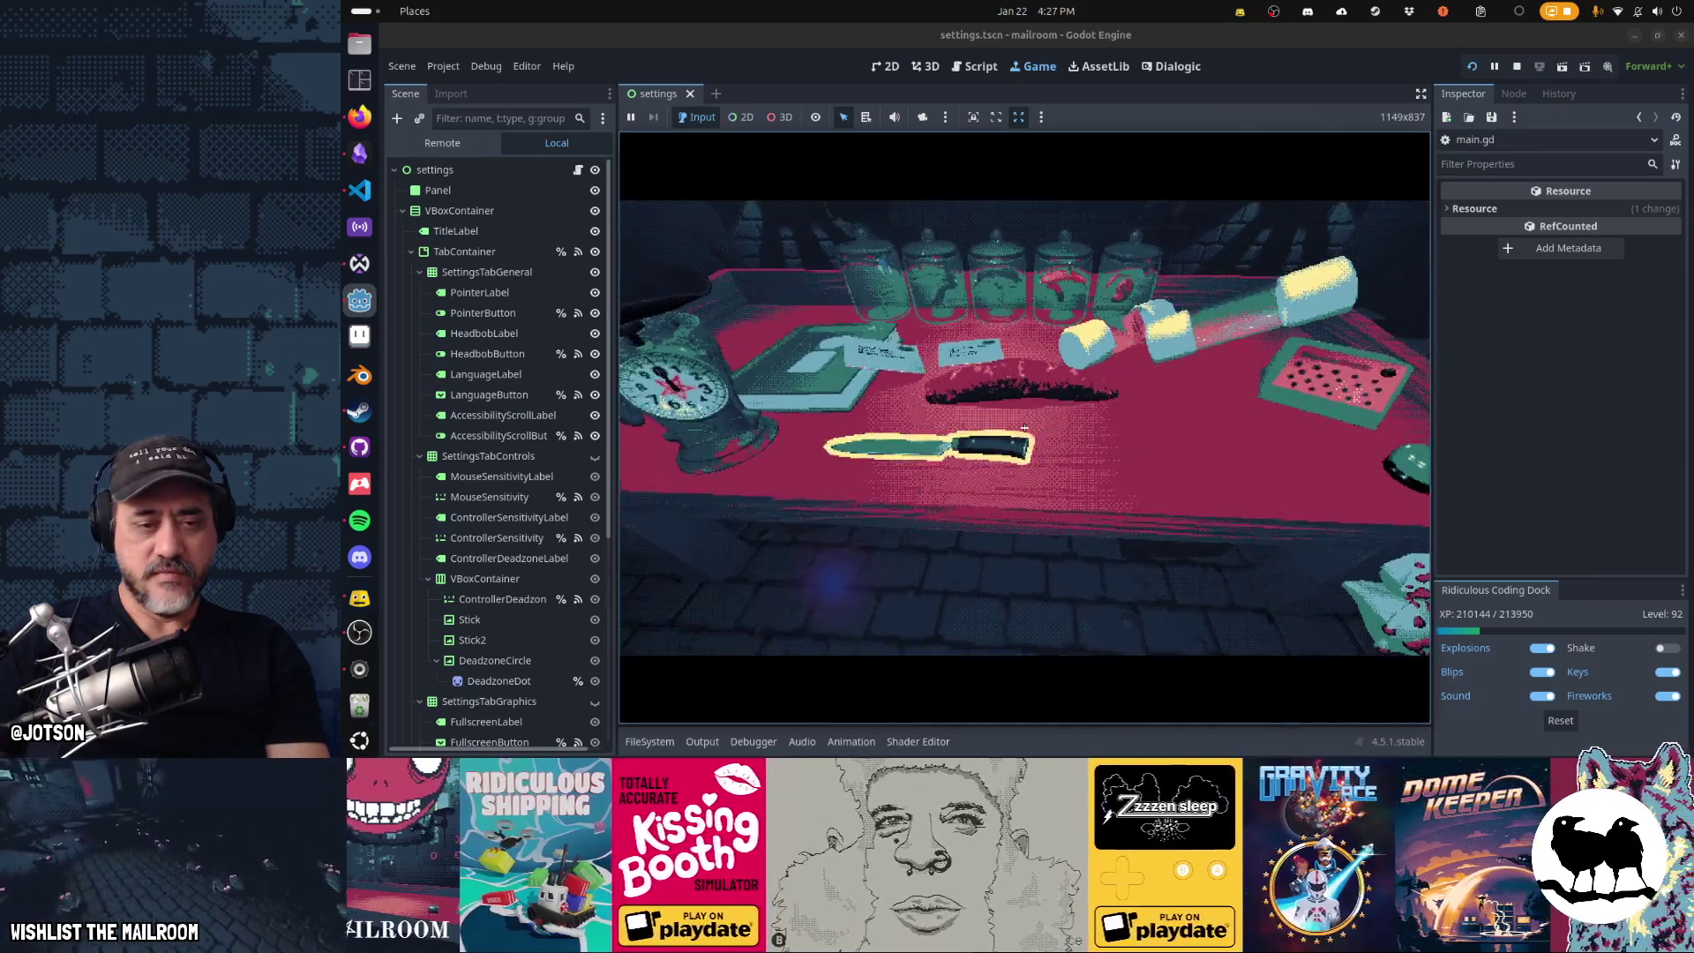
pyautogui.click(1024, 427)
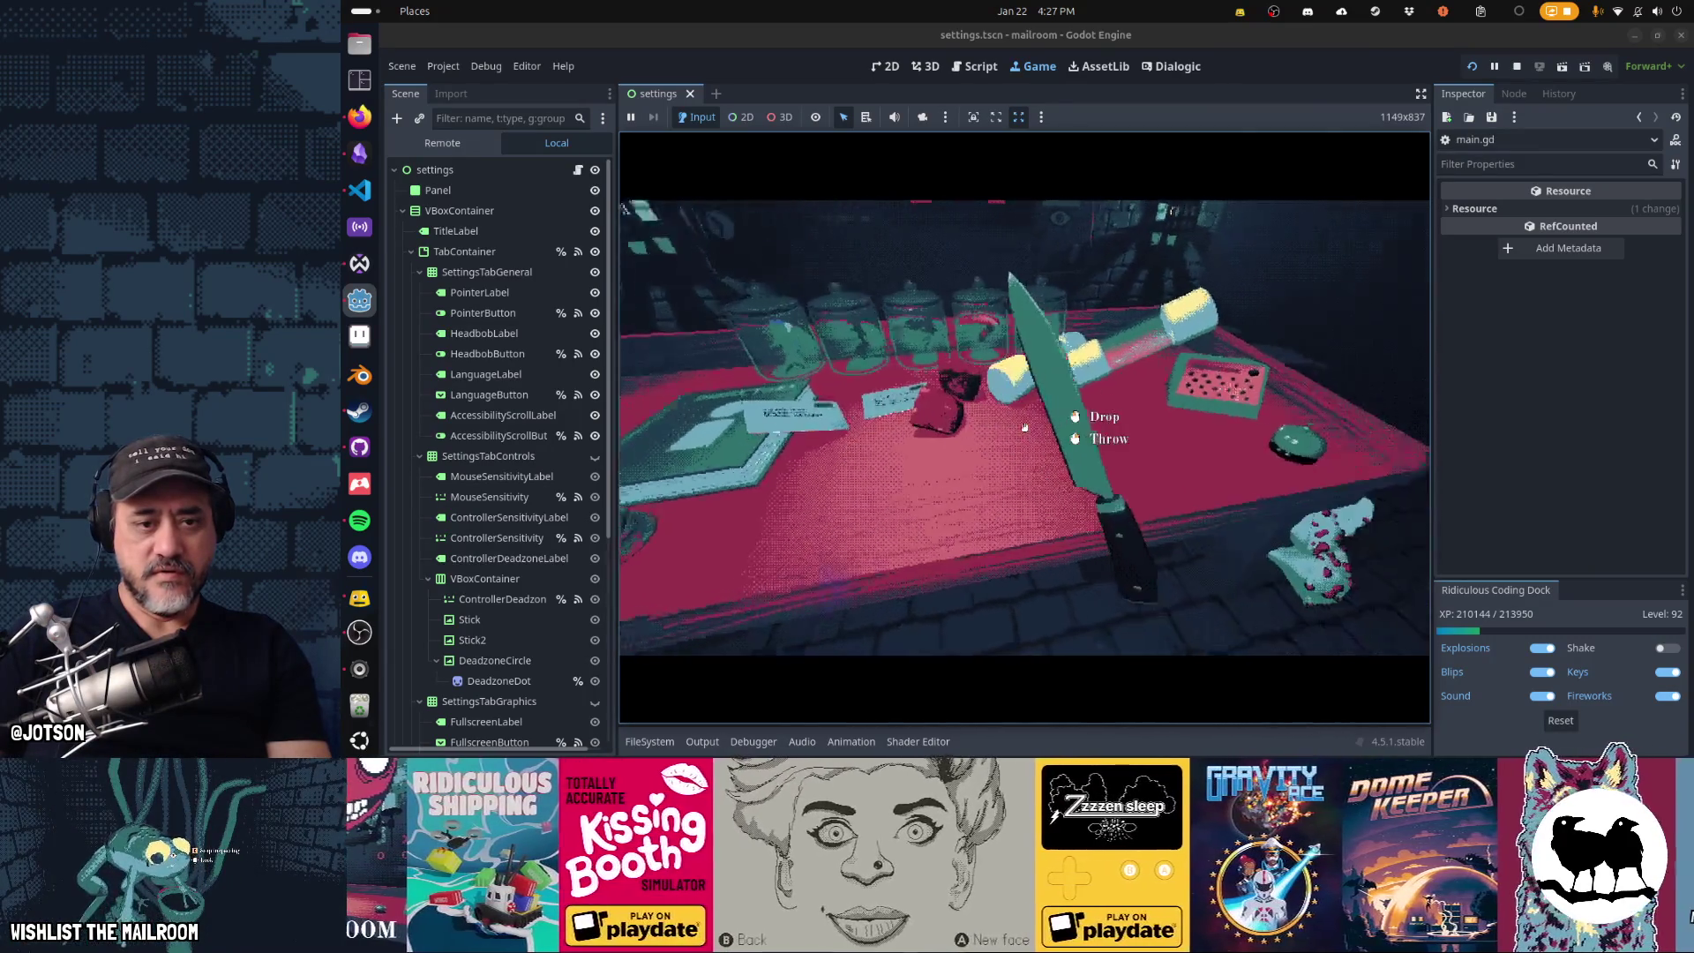
pyautogui.click(1024, 427)
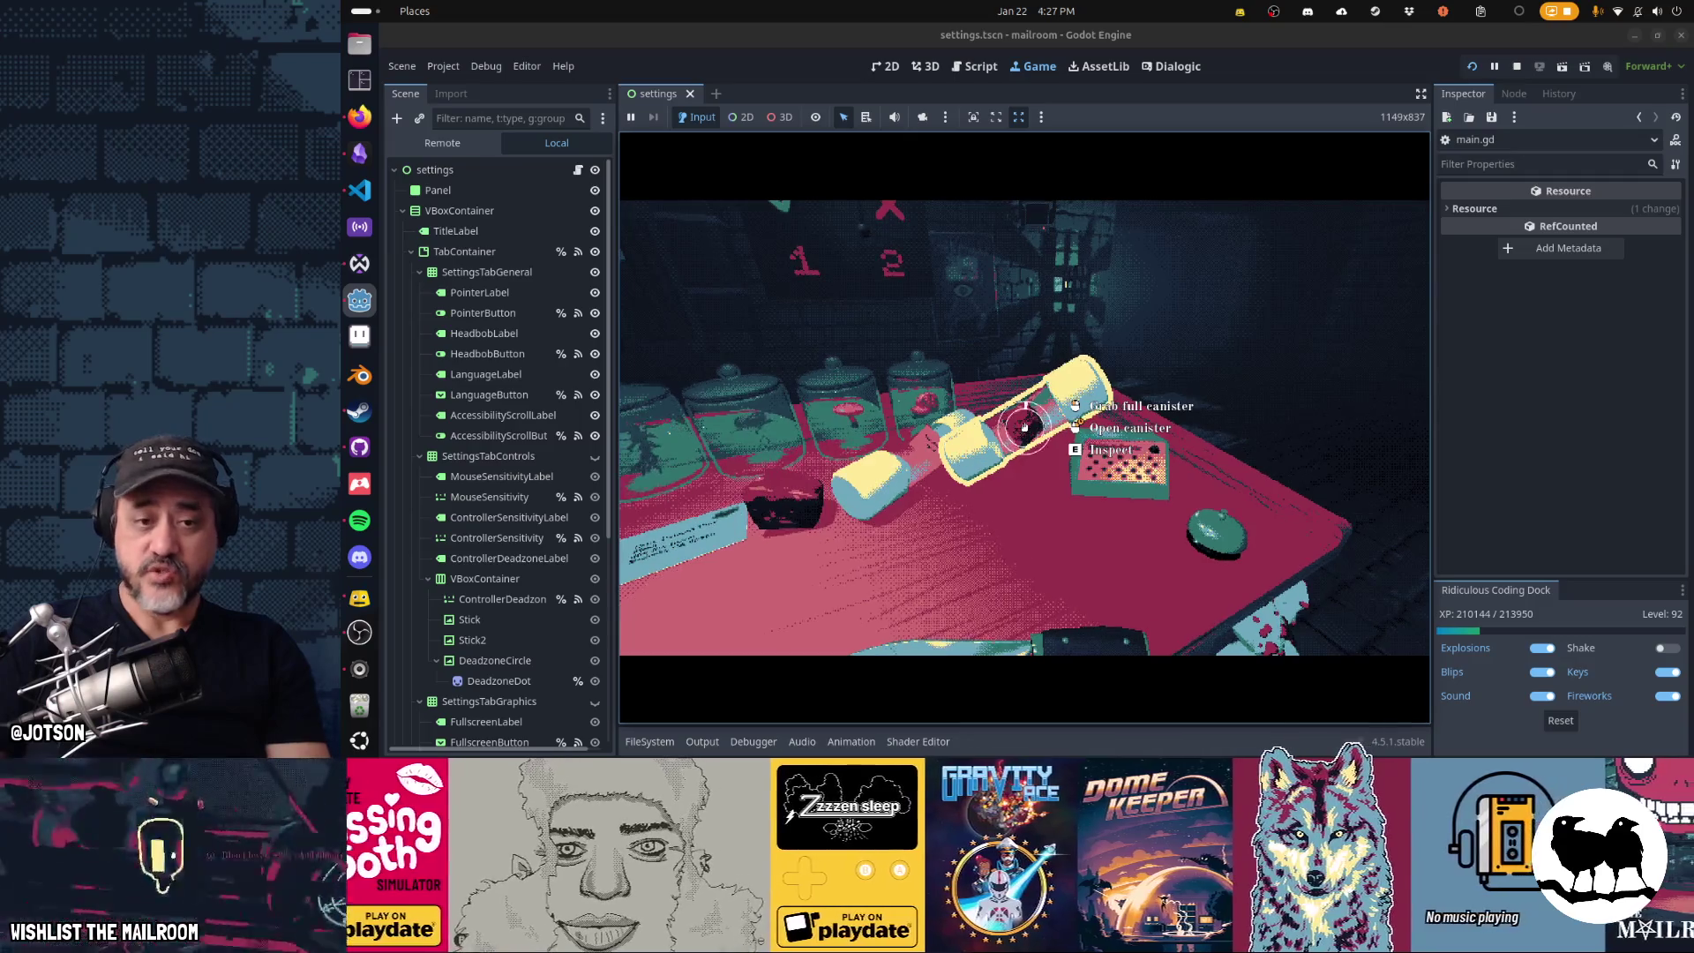
# - Cut a meat cube with the knife and weigh it on the scale, reading 1.00
pyautogui.click(1024, 427)
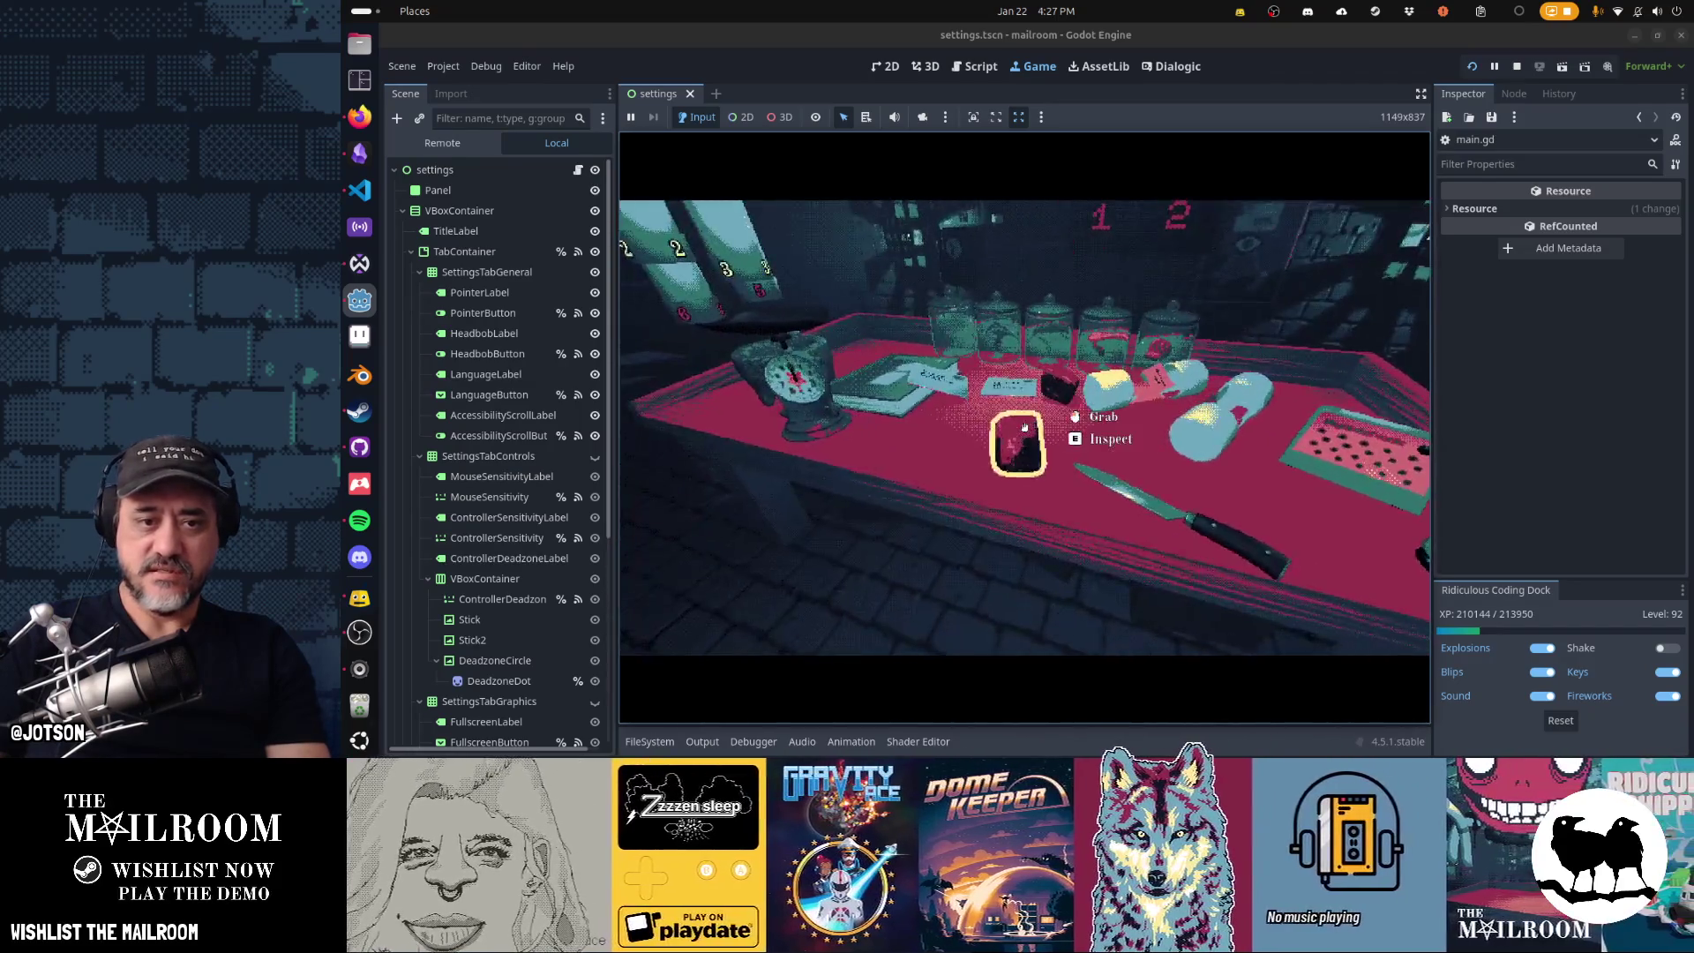
pyautogui.click(1024, 428)
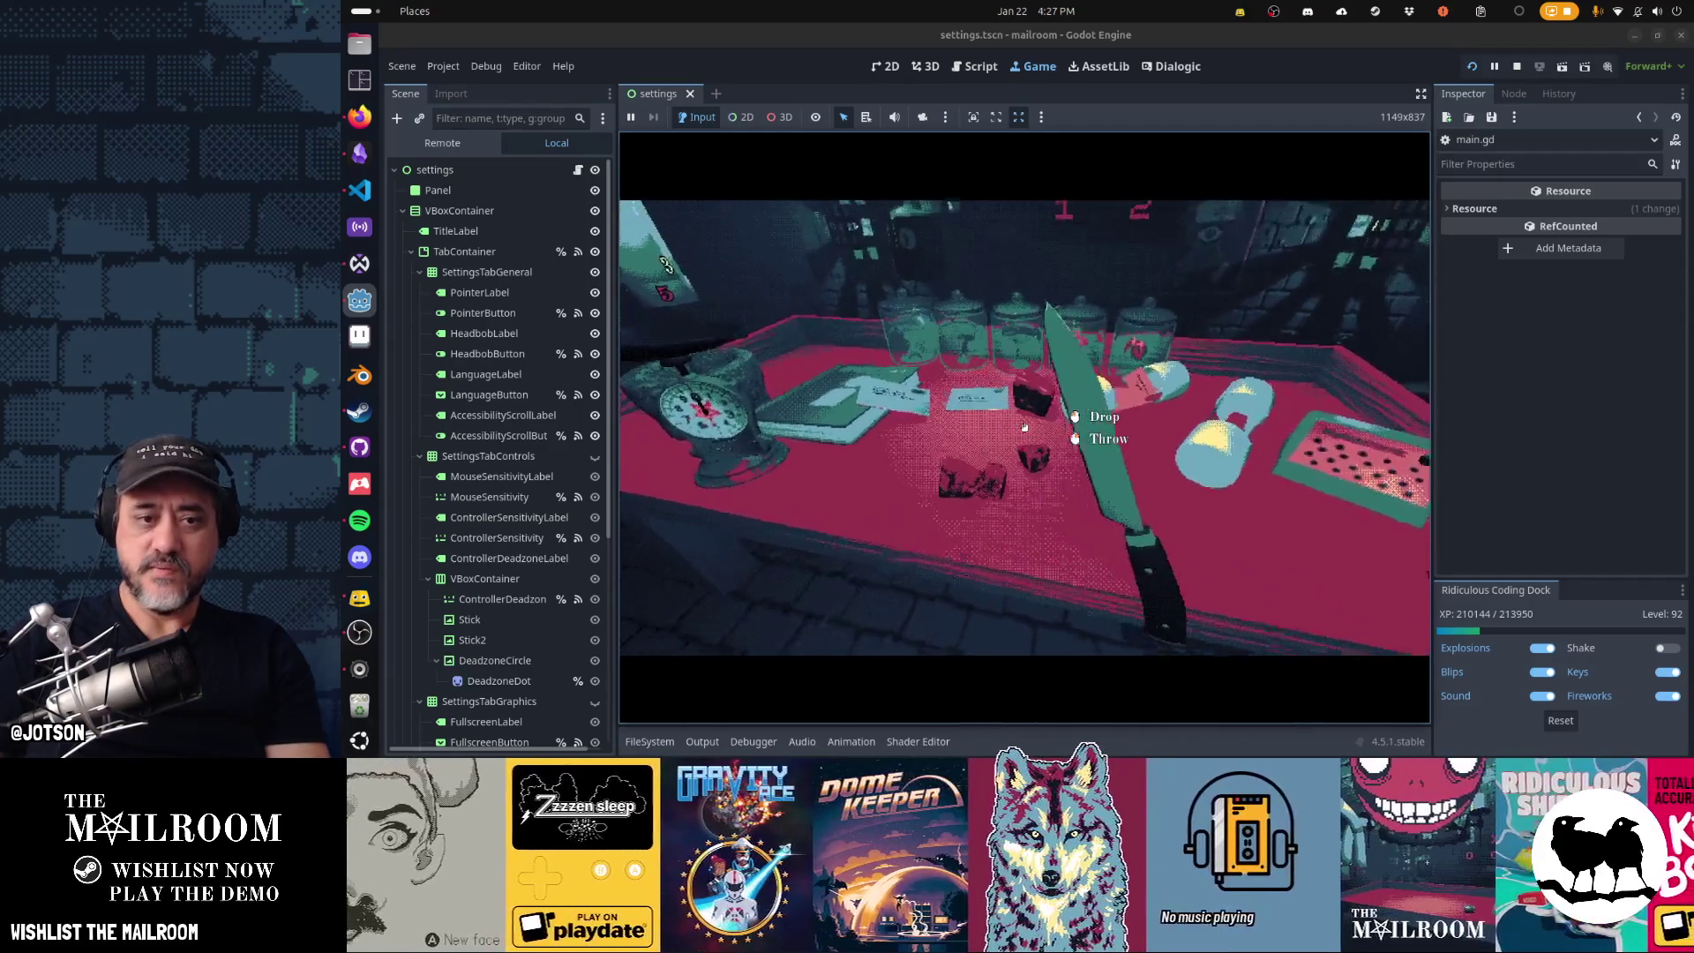
pyautogui.click(1024, 427)
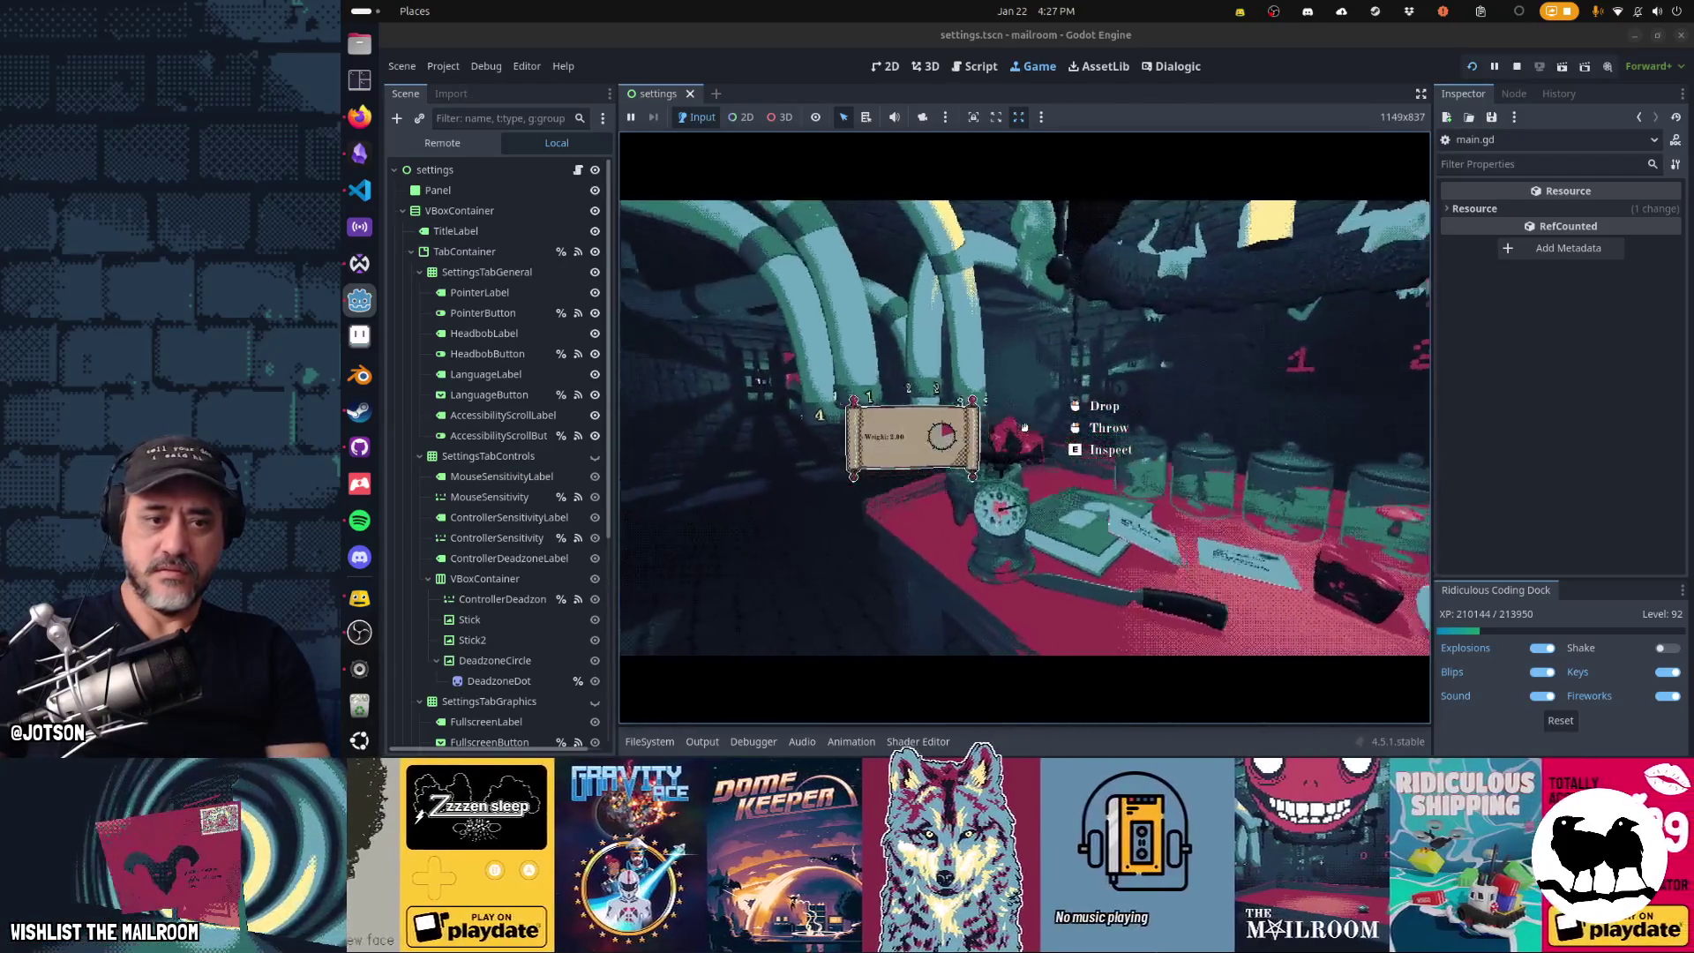
pyautogui.click(1025, 427)
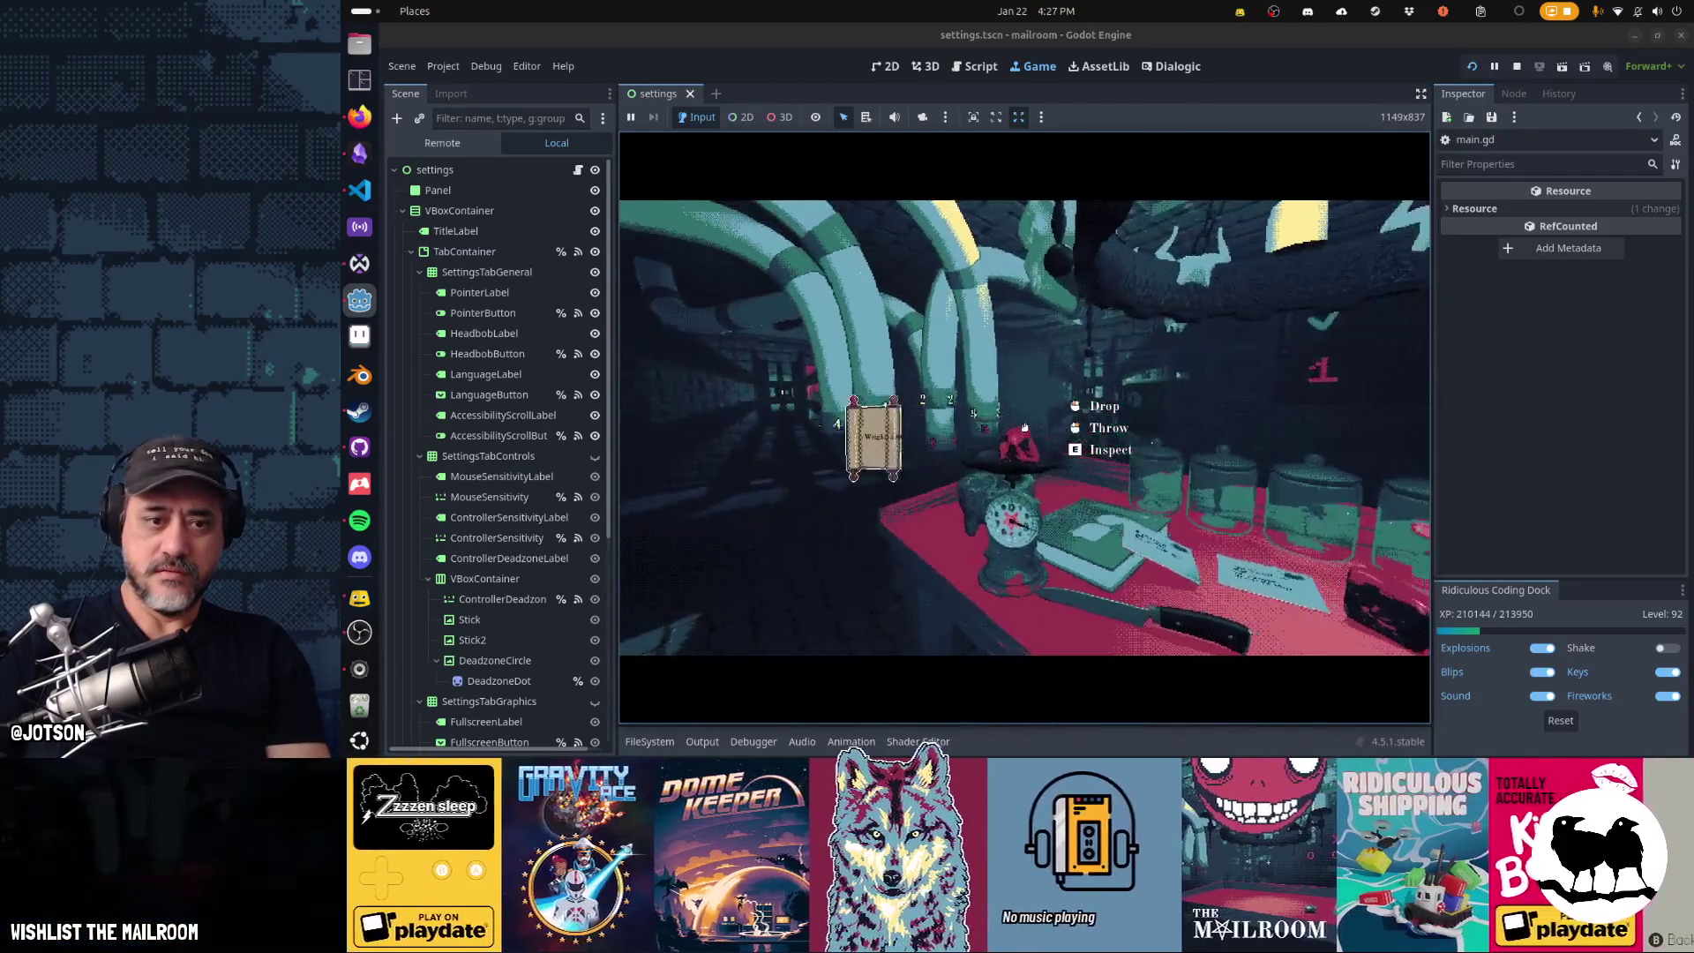
pyautogui.click(1024, 427)
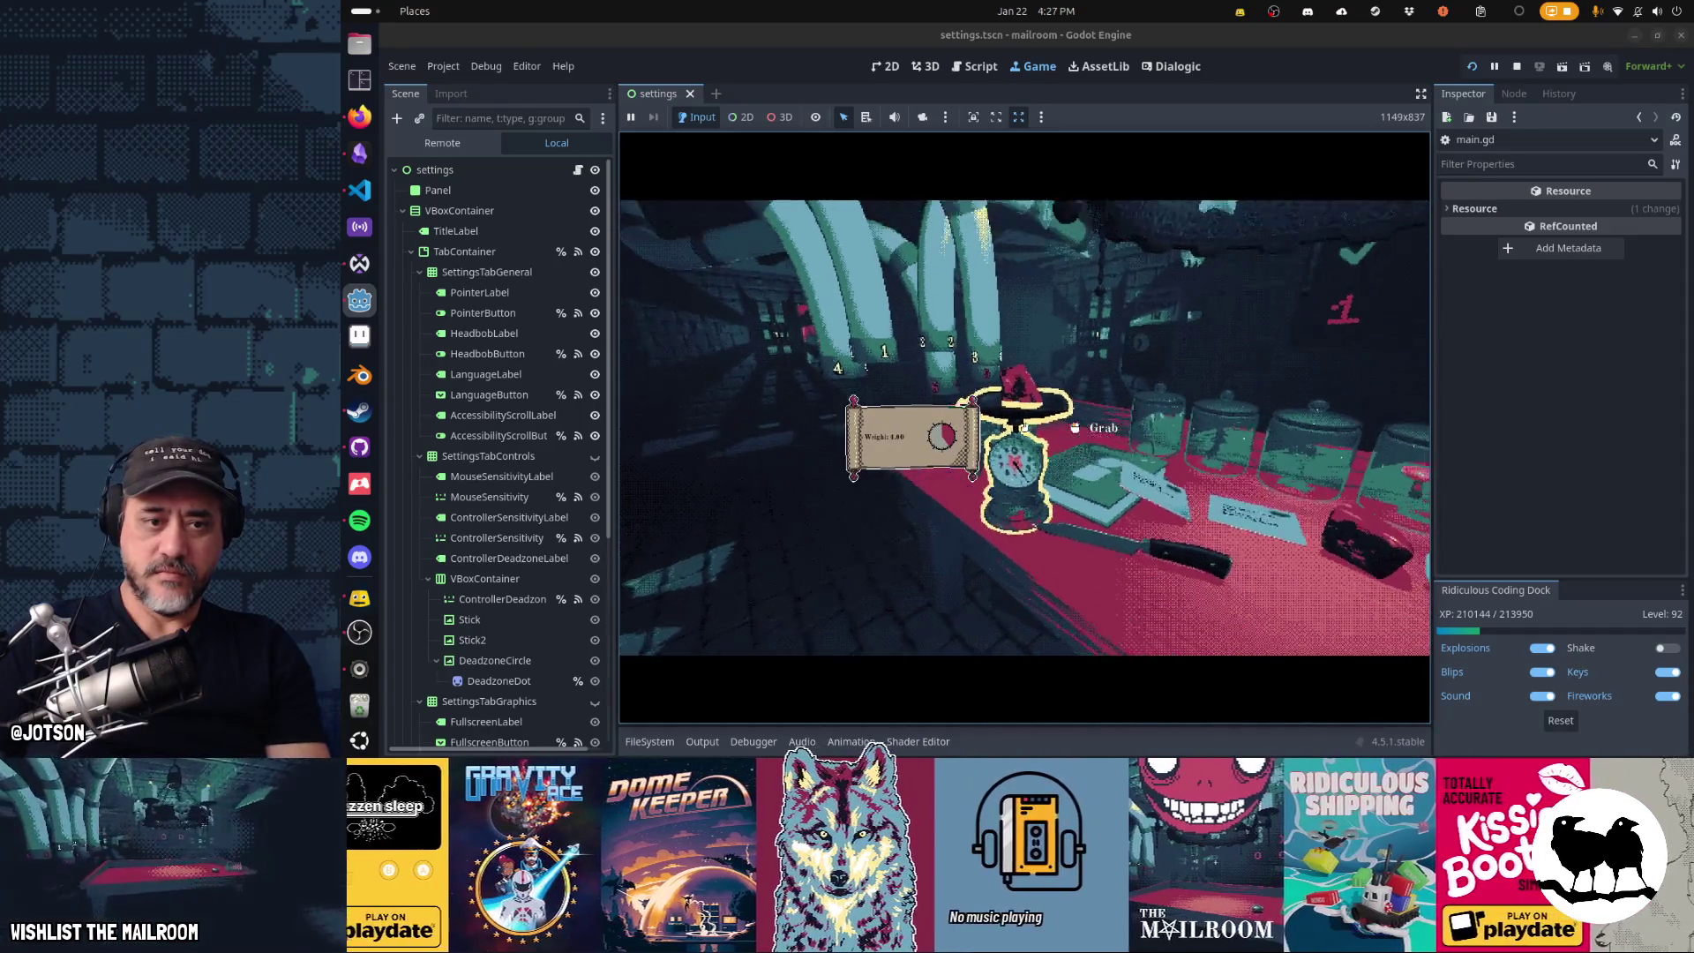
pyautogui.click(1025, 427)
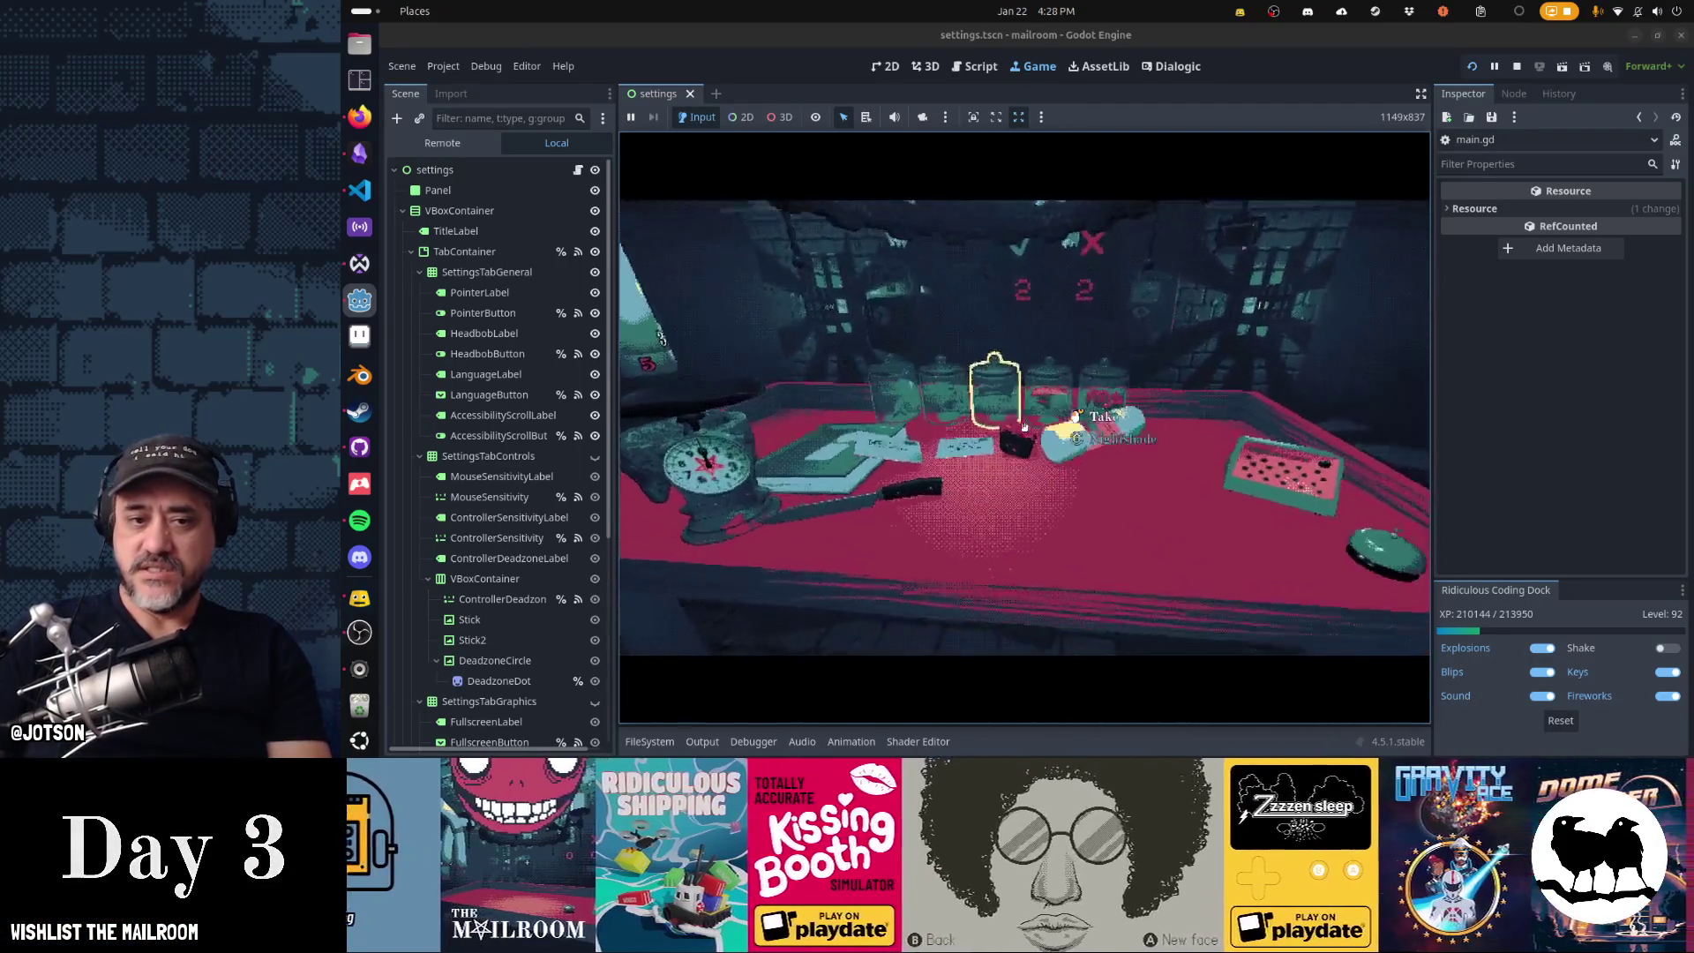
# - Check the delivery card, pack a piece of meat into the canister, and send it to floor 1
pyautogui.press('e')
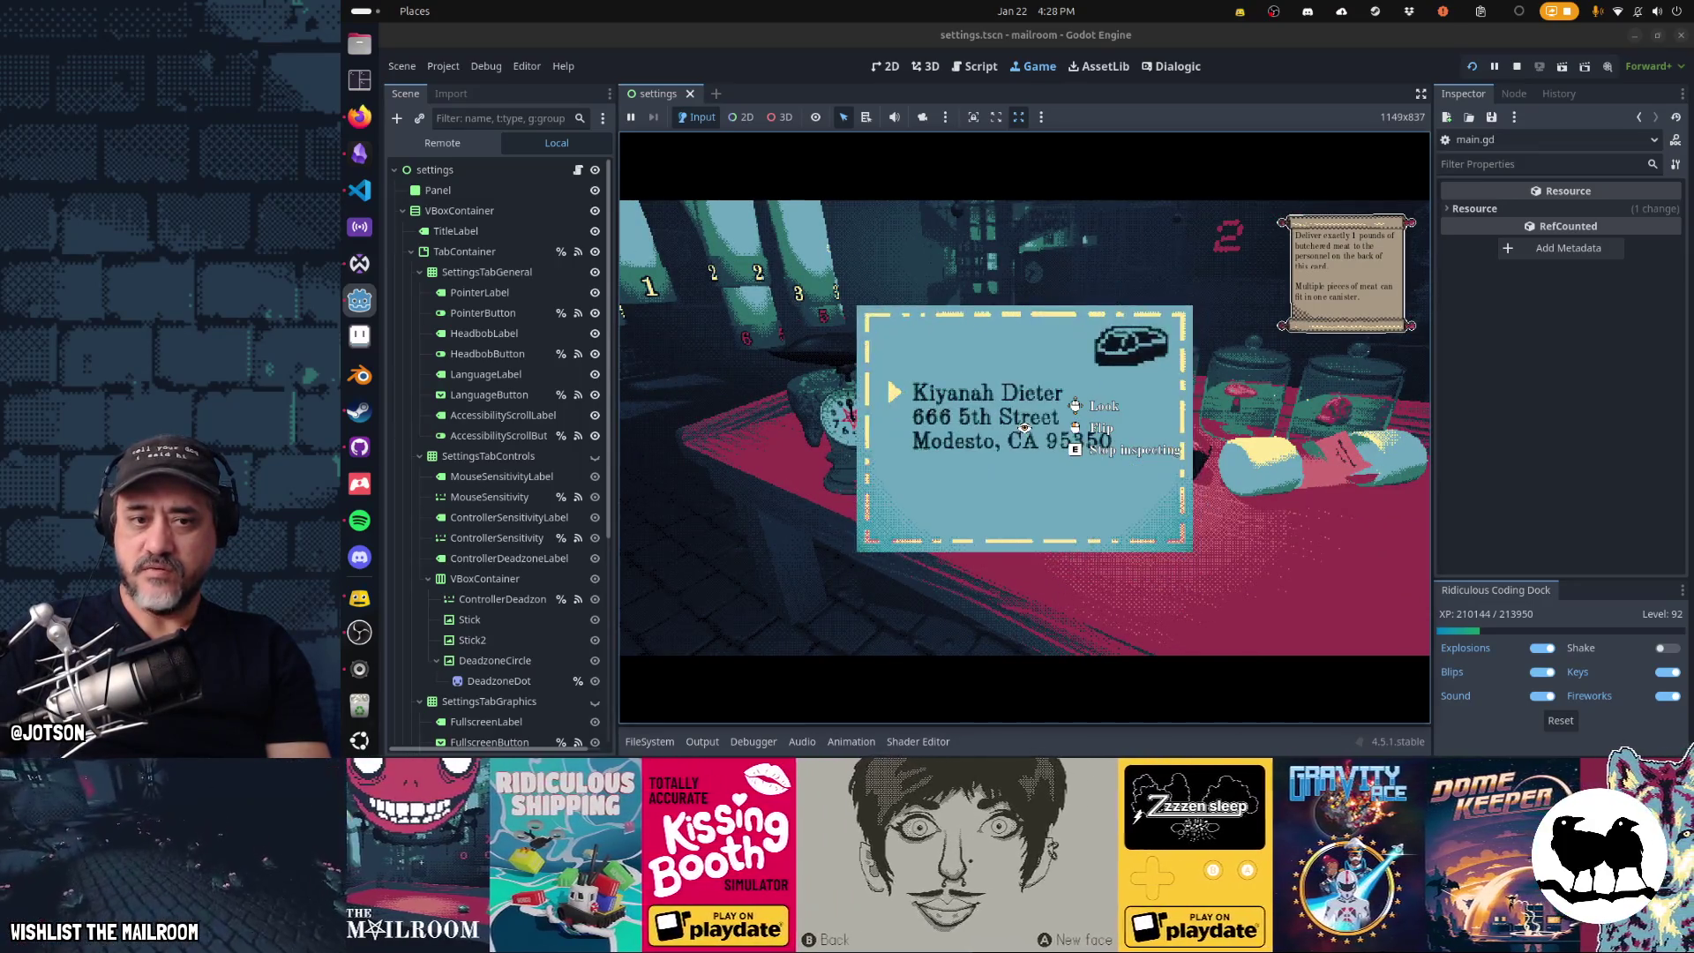
pyautogui.press('e')
pyautogui.click(1024, 427)
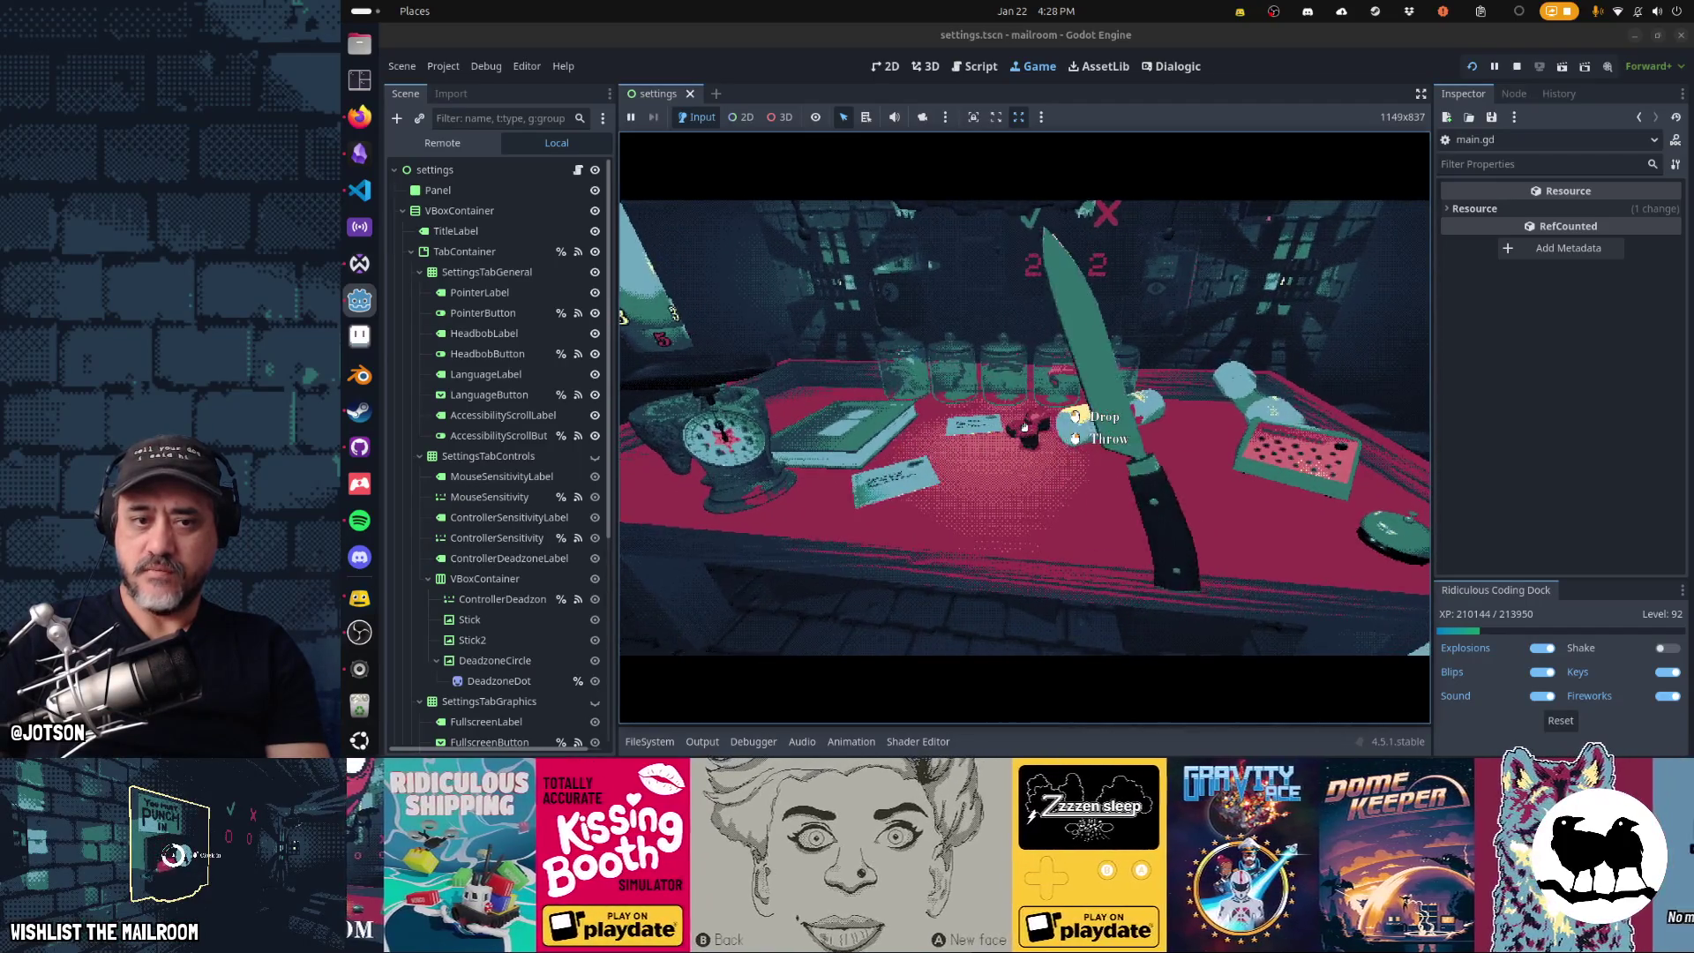
pyautogui.click(1025, 427)
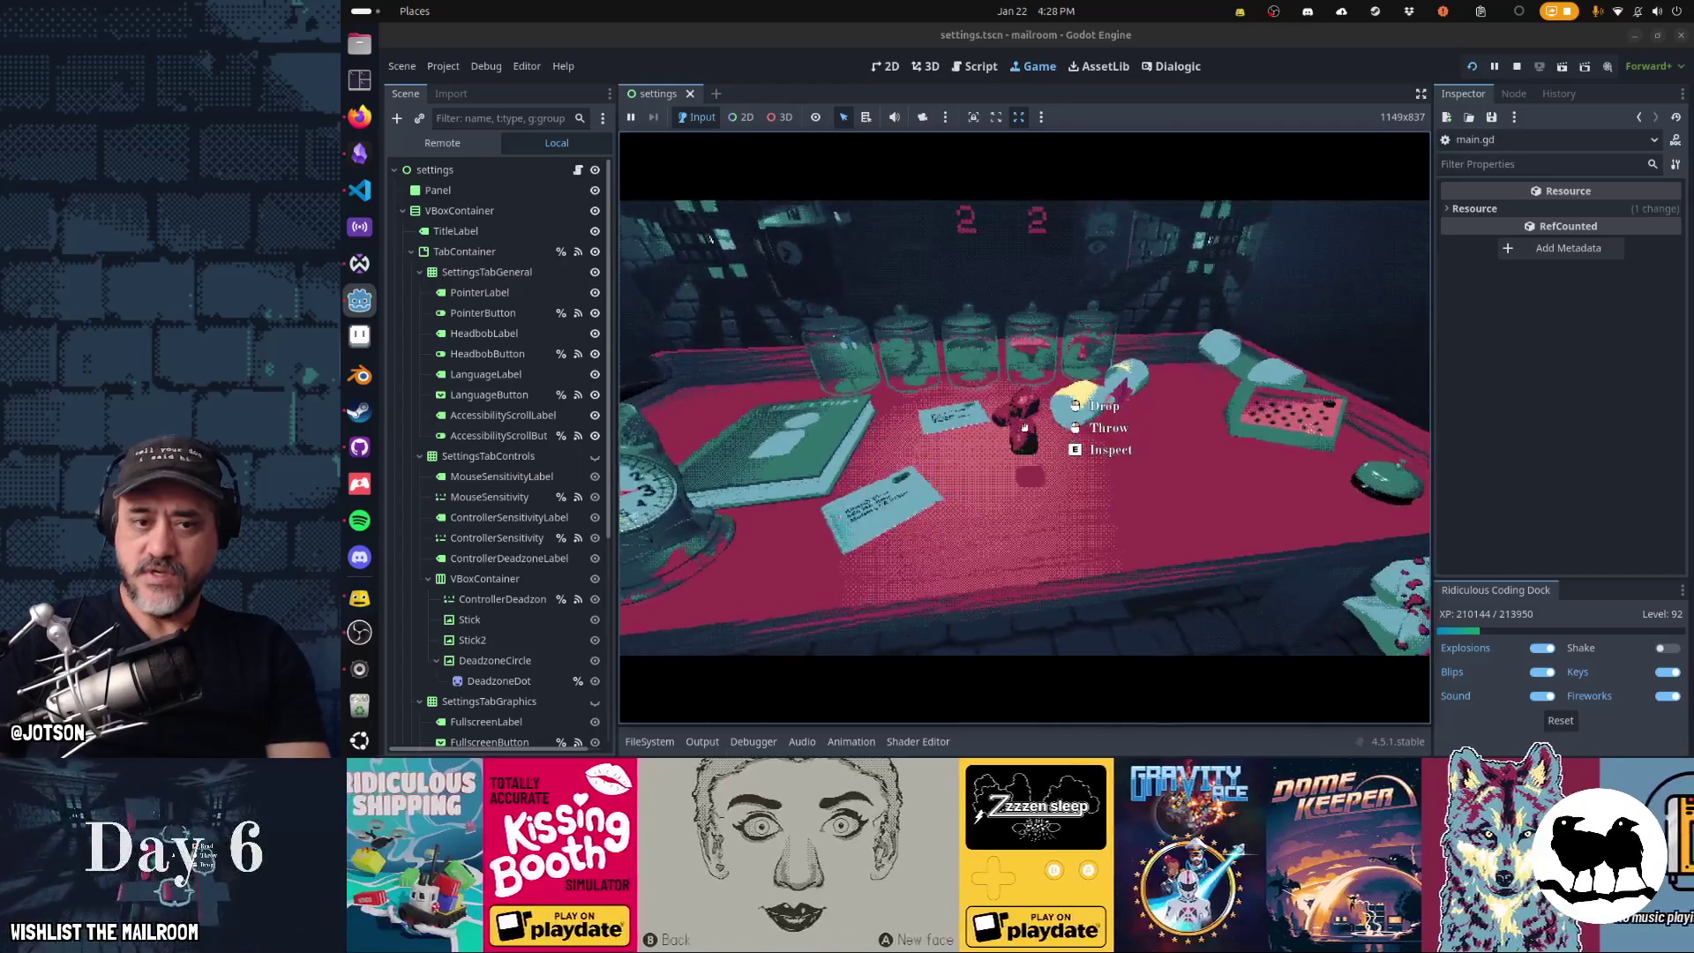
pyautogui.click(1025, 427)
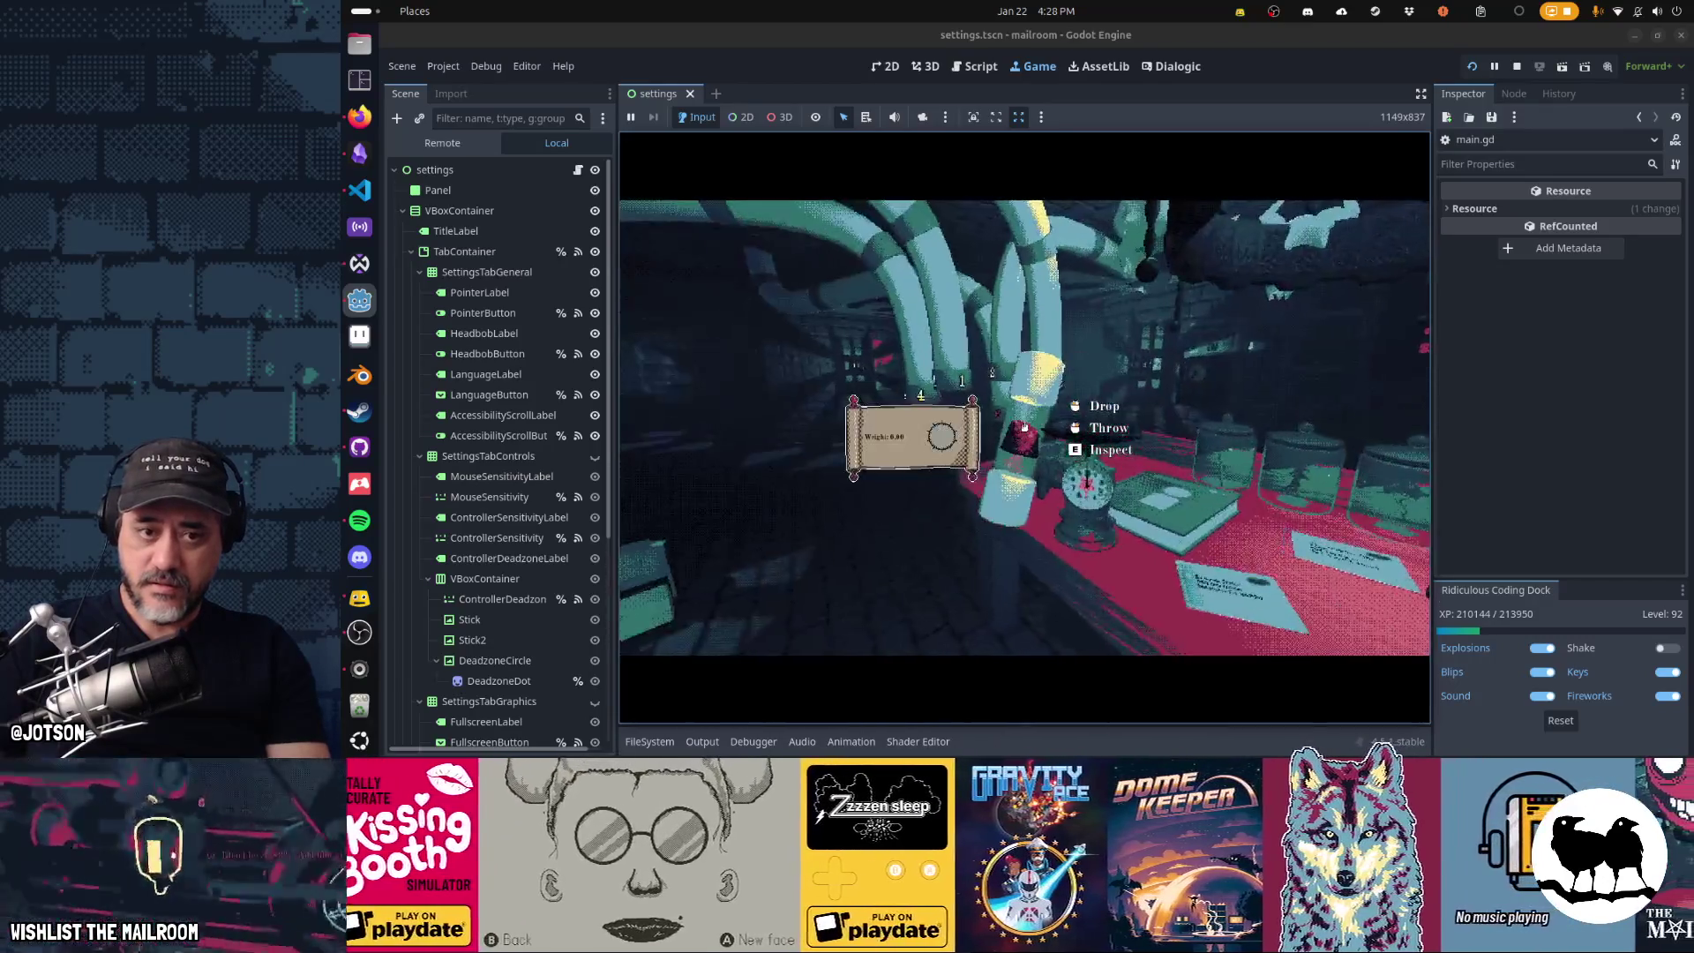
pyautogui.click(1024, 428)
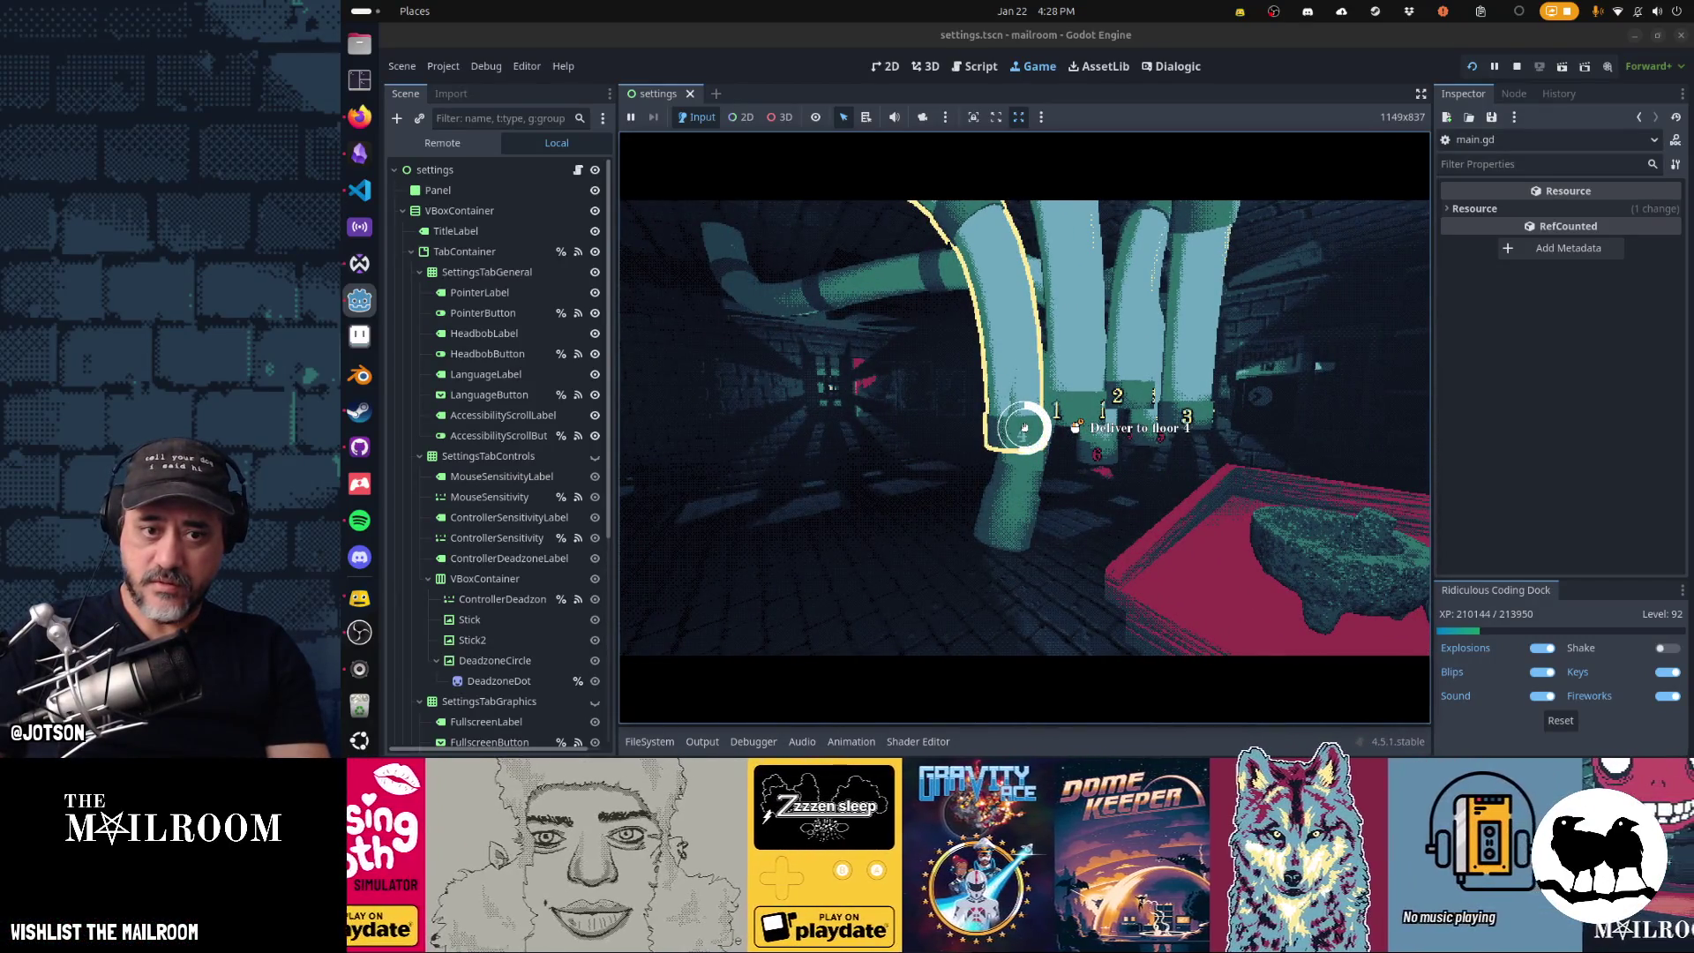
pyautogui.press('XF86AudioMicMute')
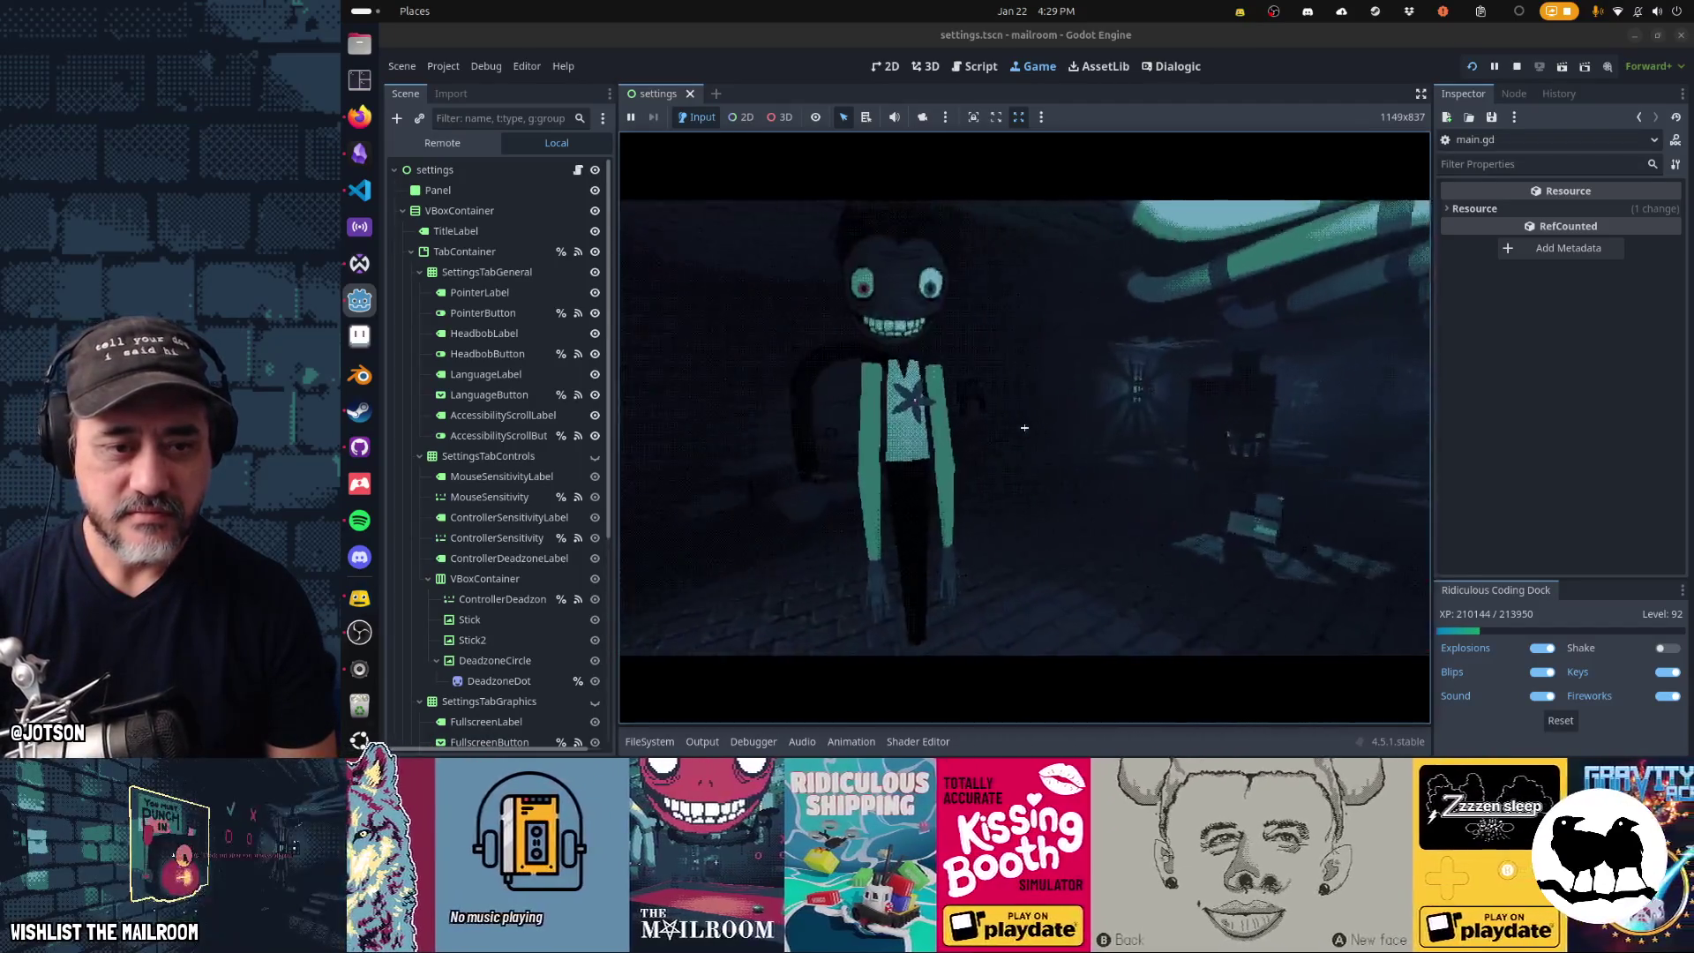
# - Pick up an item and light the stove fire, then pause and resume the game from the pause menu
pyautogui.click(1023, 428)
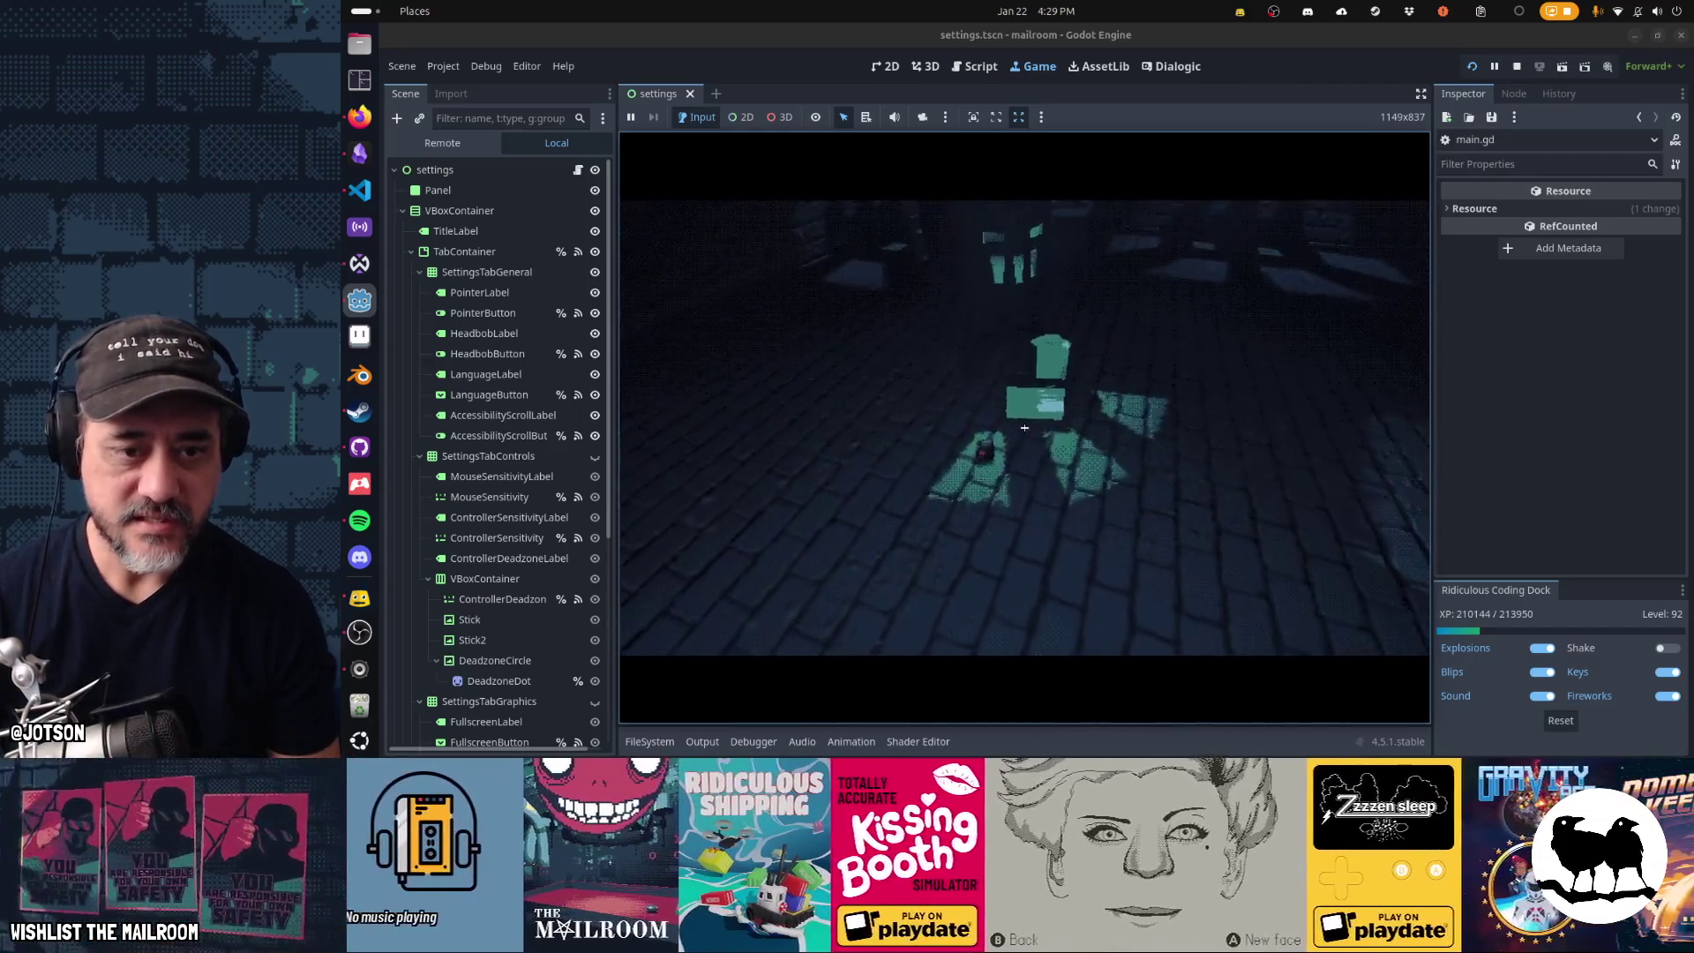
pyautogui.click(1024, 427)
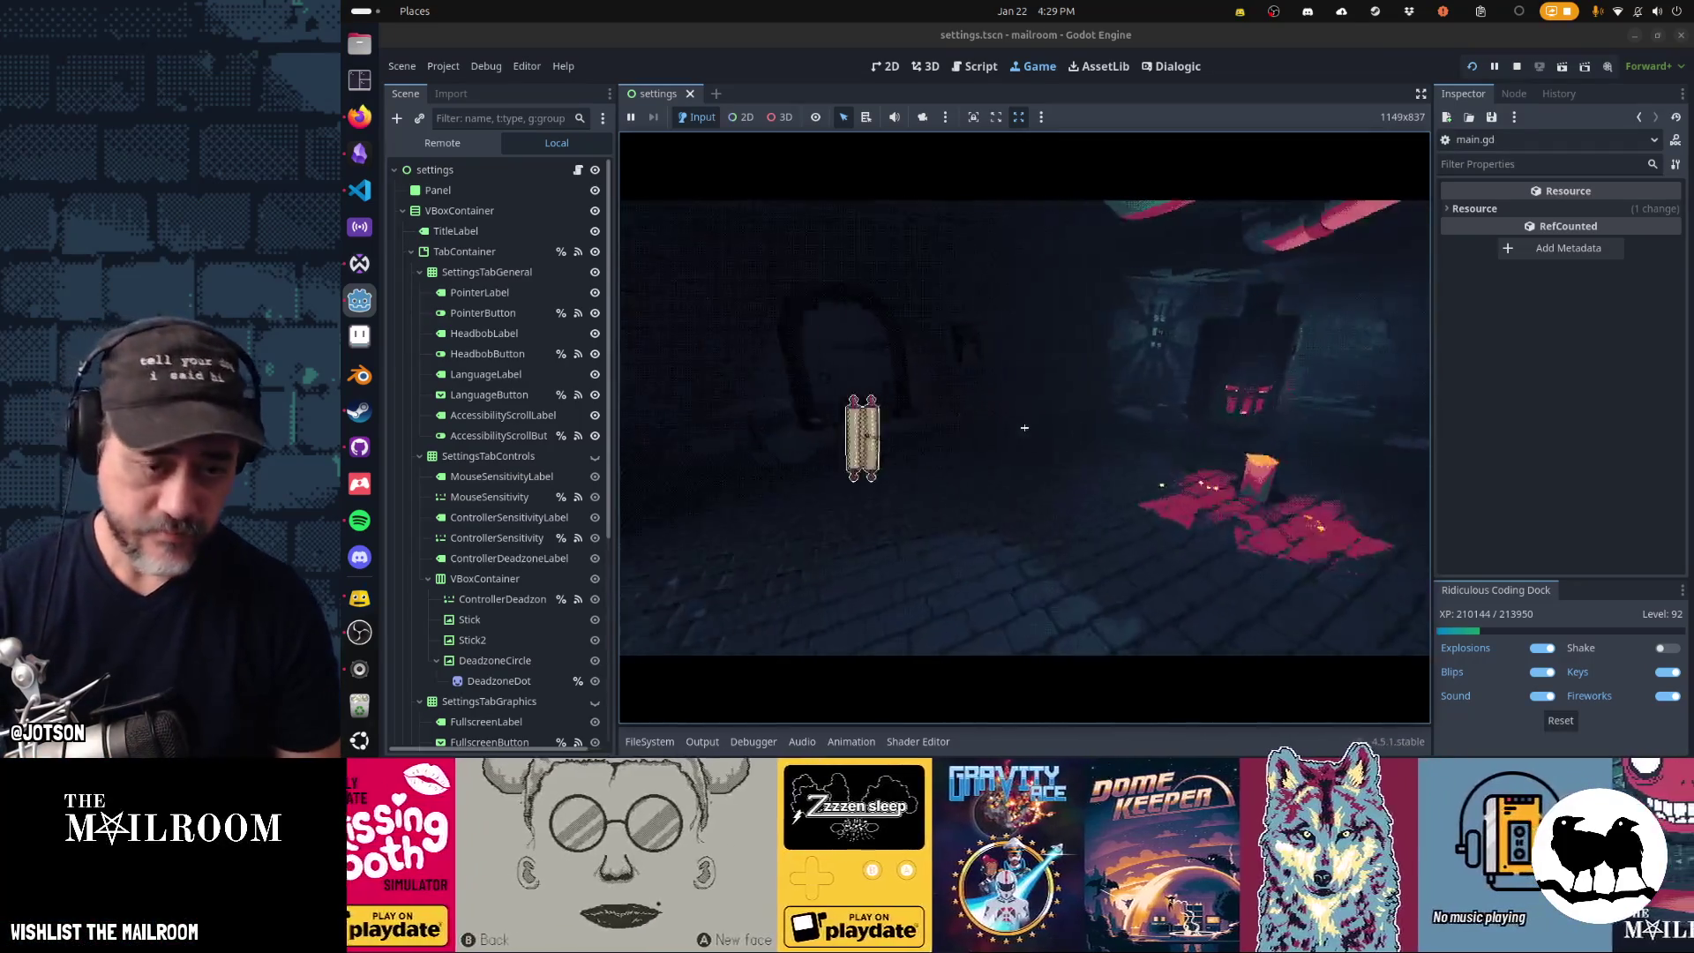
pyautogui.press('Escape')
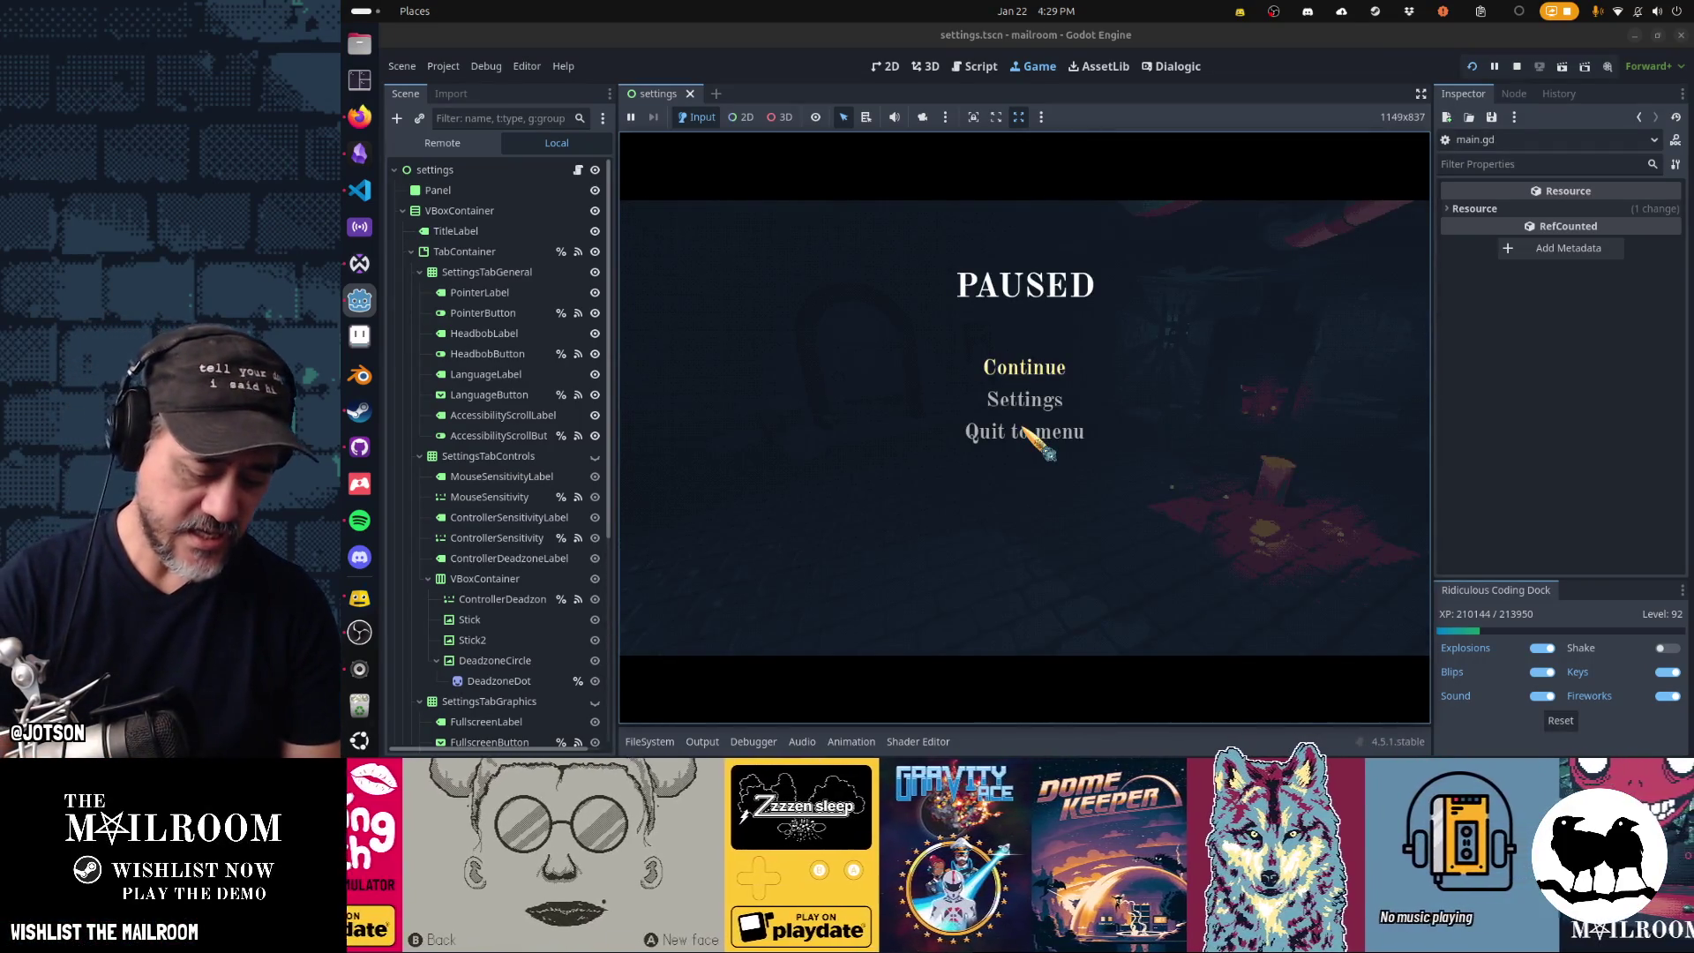
pyautogui.press('Escape')
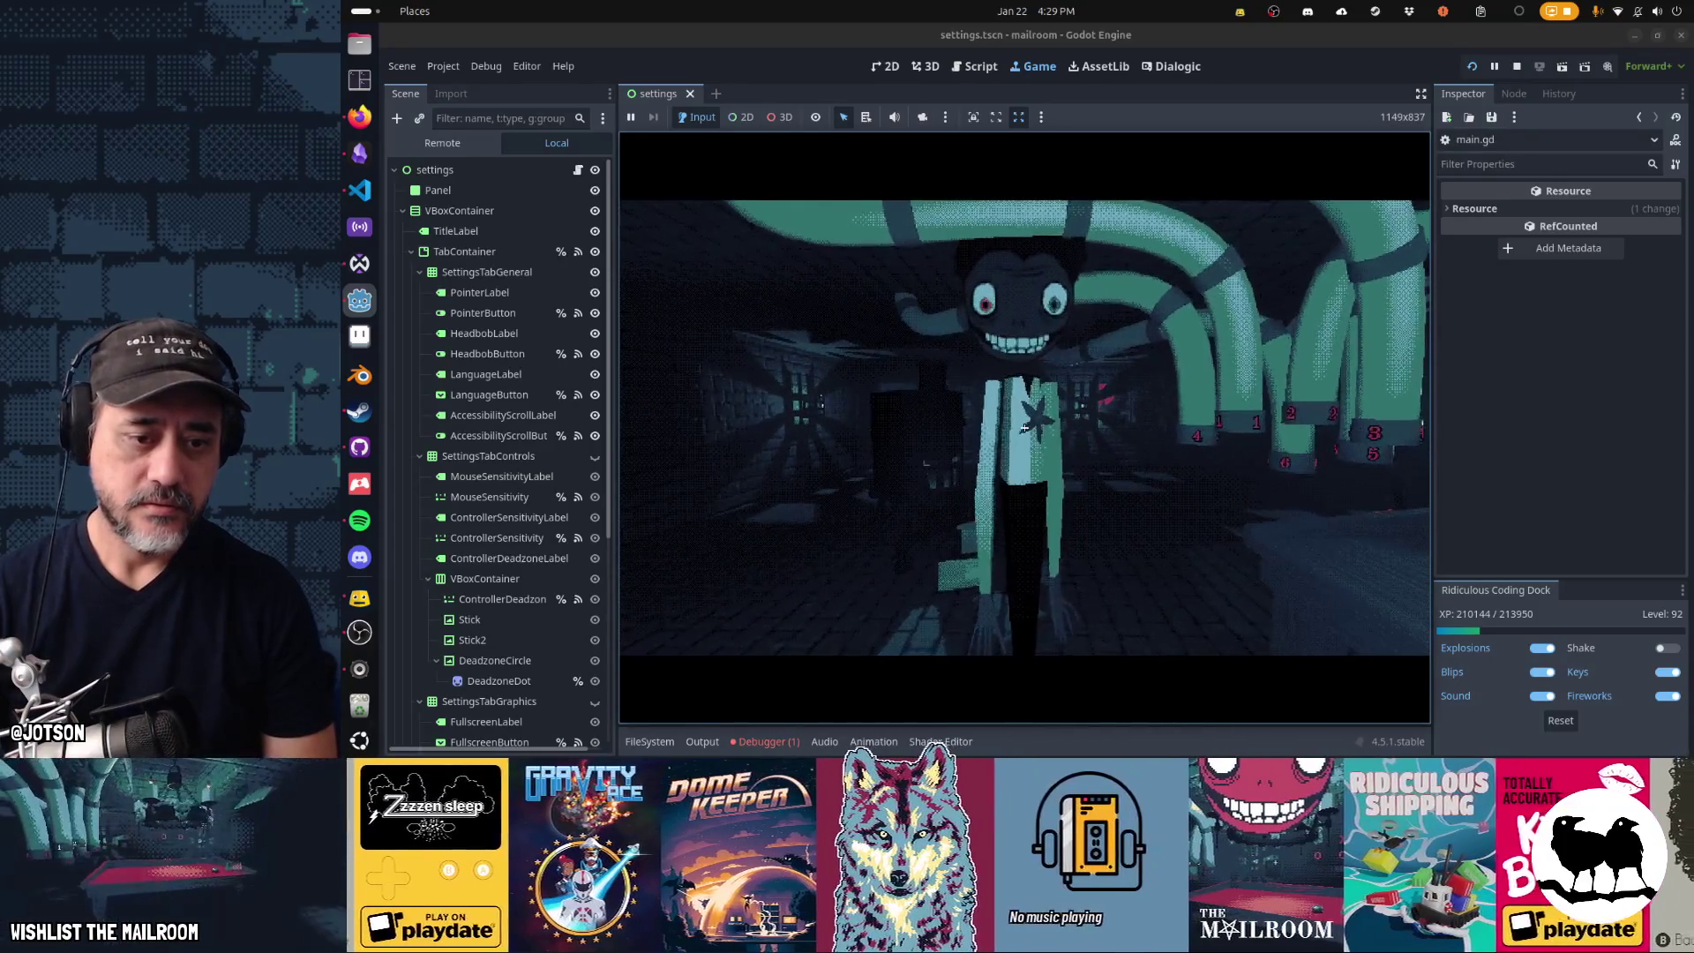
pyautogui.press('Escape')
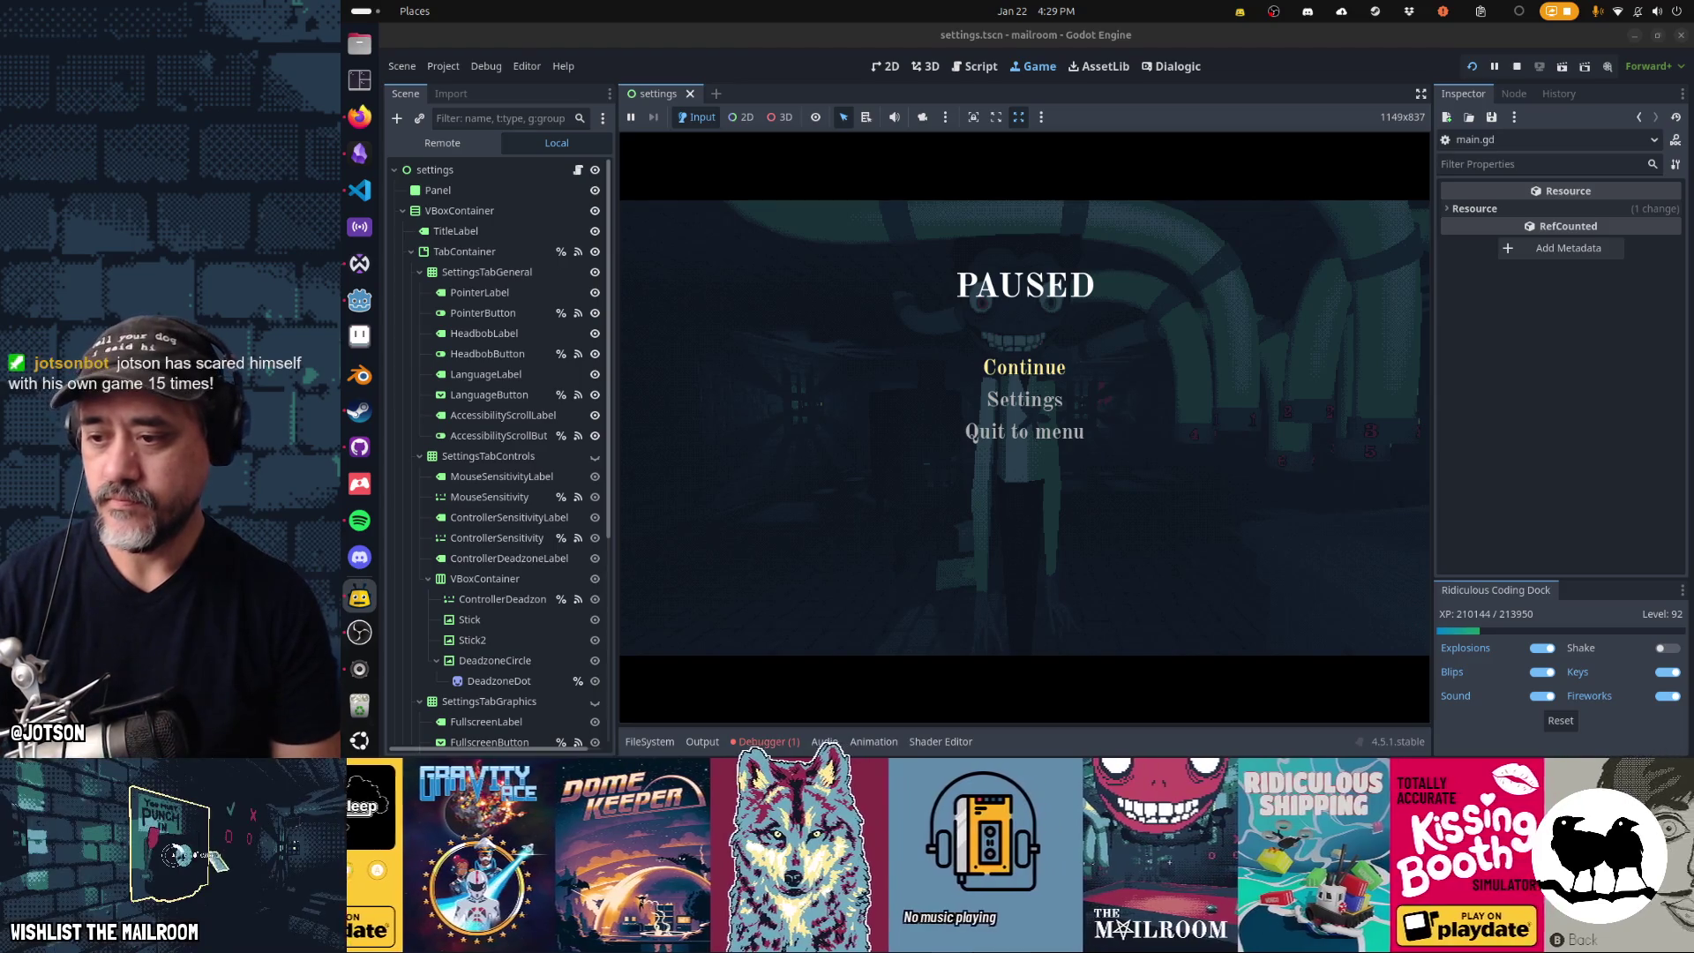
pyautogui.click(1015, 372)
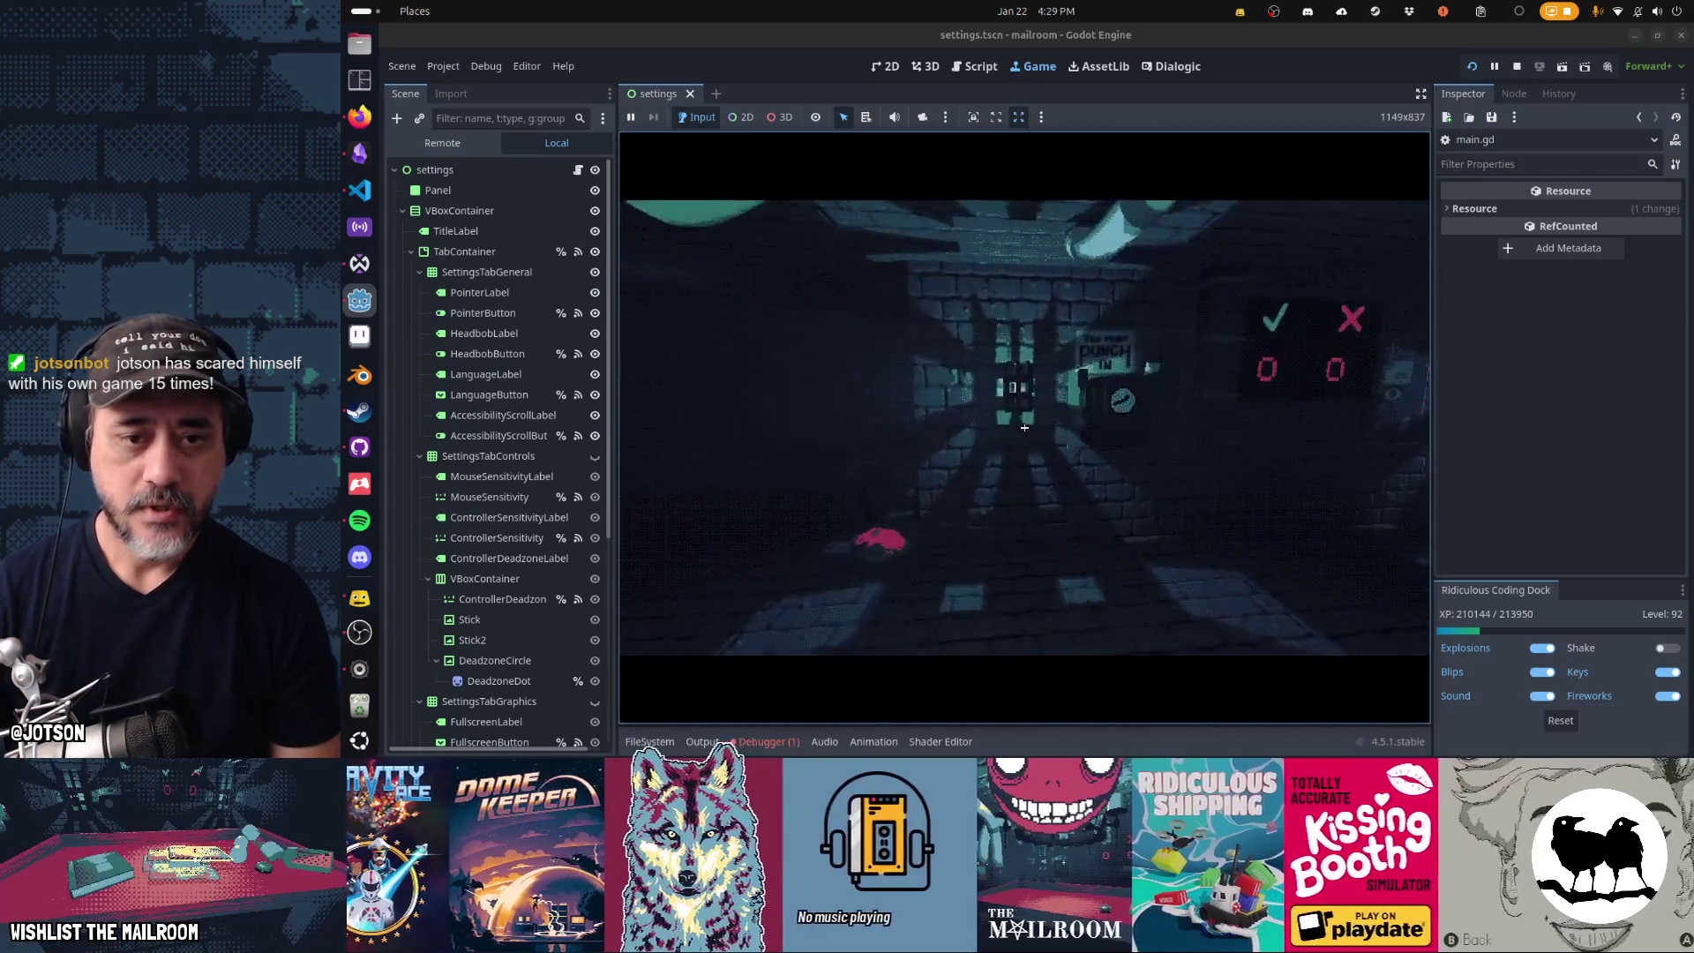
# - Repair the pipe gauge with the wrench and walk forward to the red sorting table
pyautogui.moveTo(1024, 427)
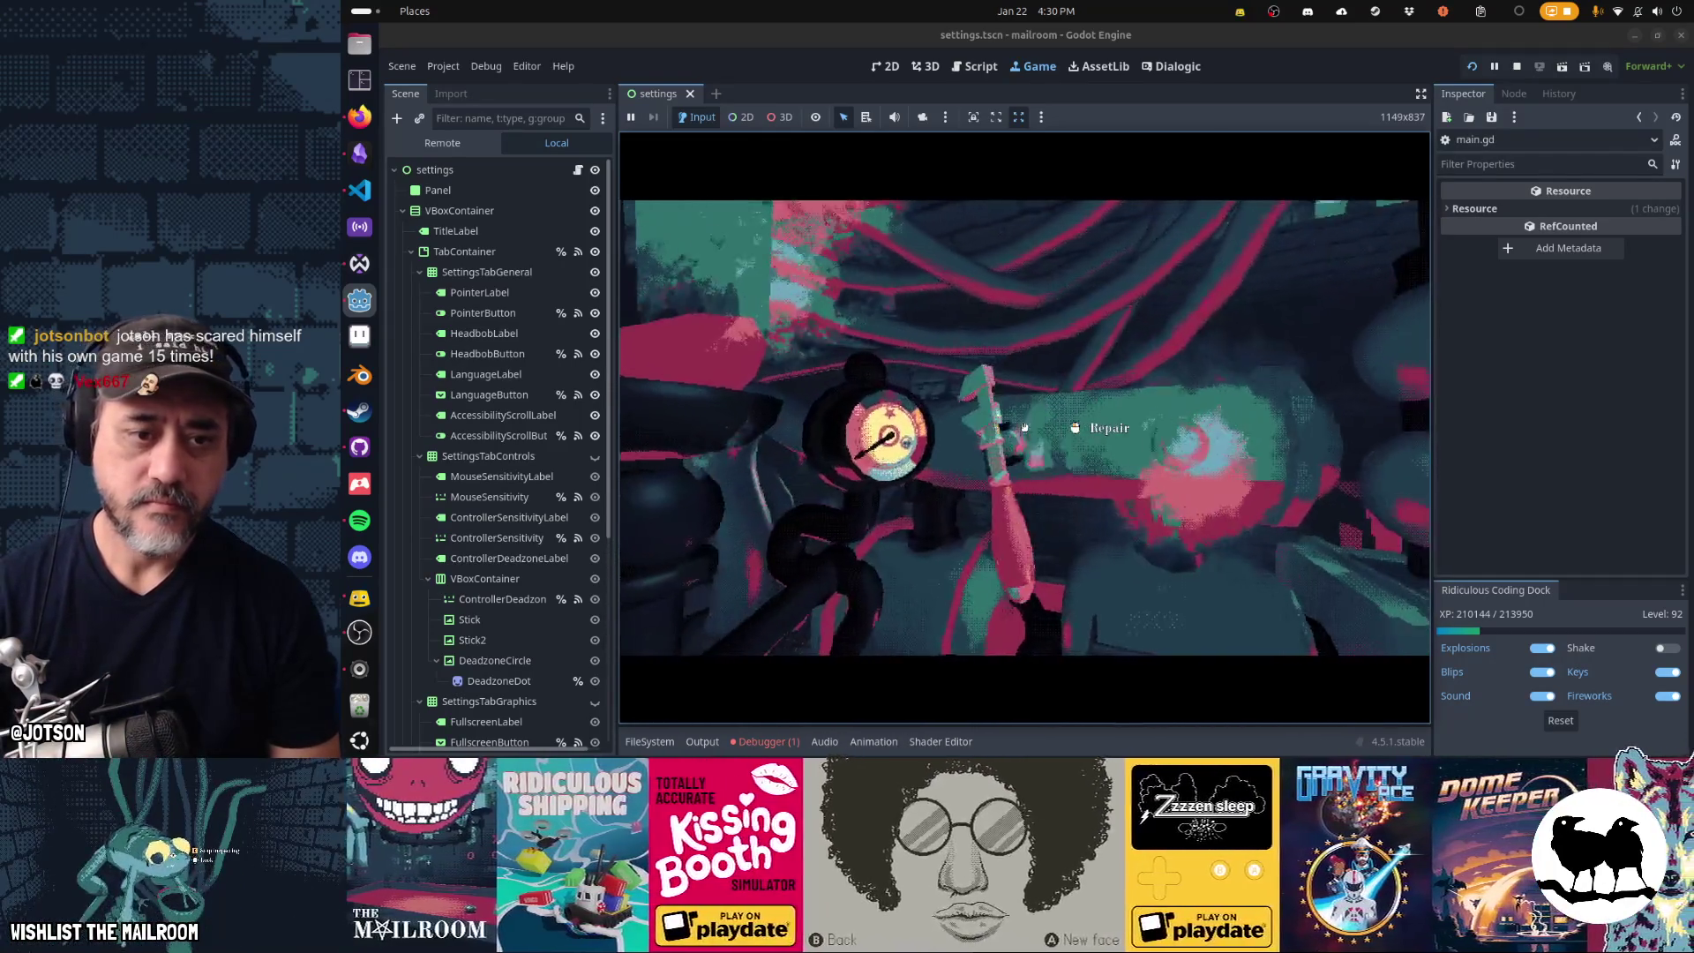
pyautogui.click(1025, 427)
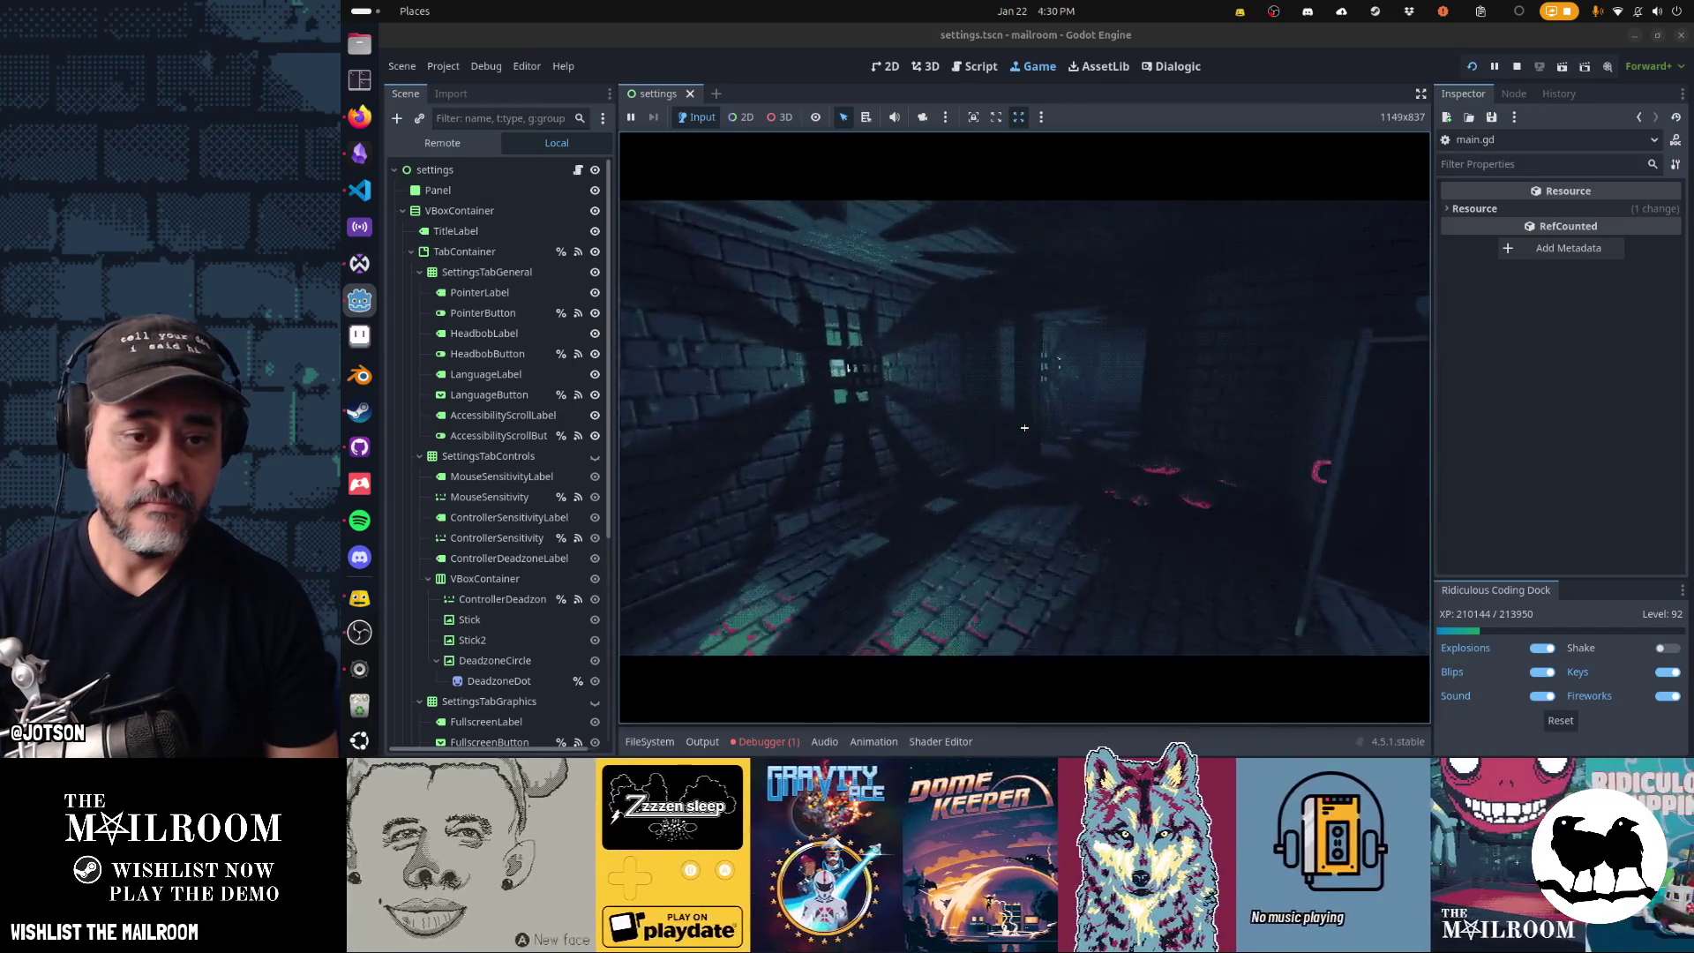
pyautogui.press('w')
pyautogui.press('w')
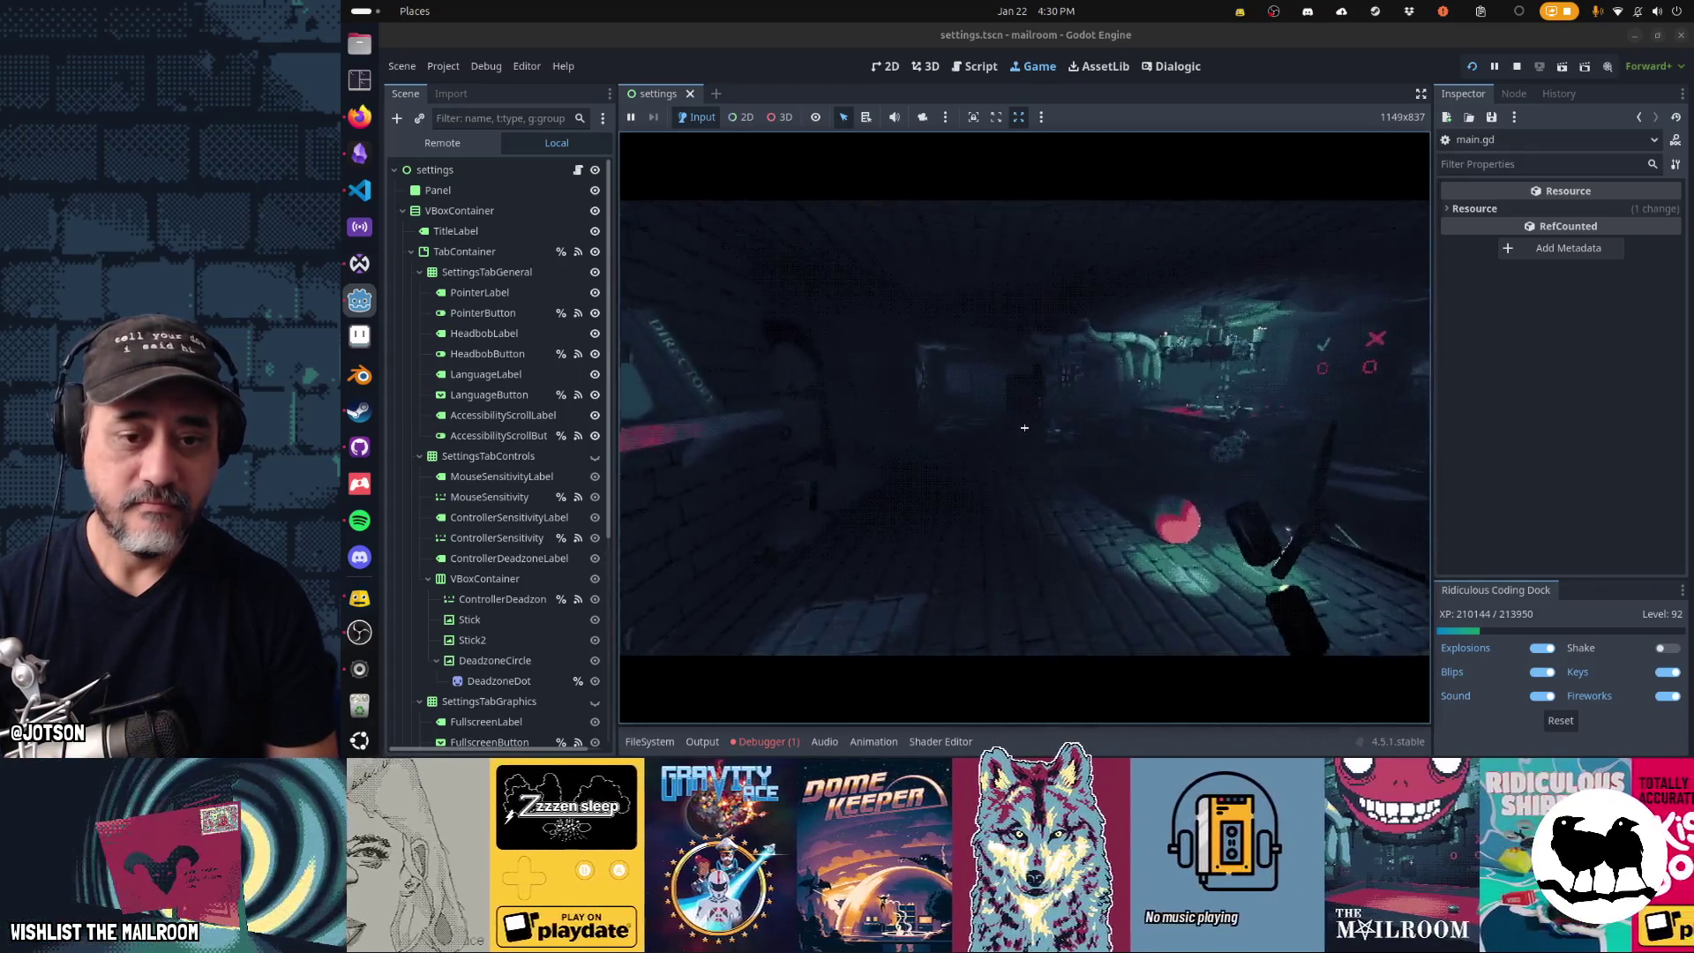
pyautogui.press('w')
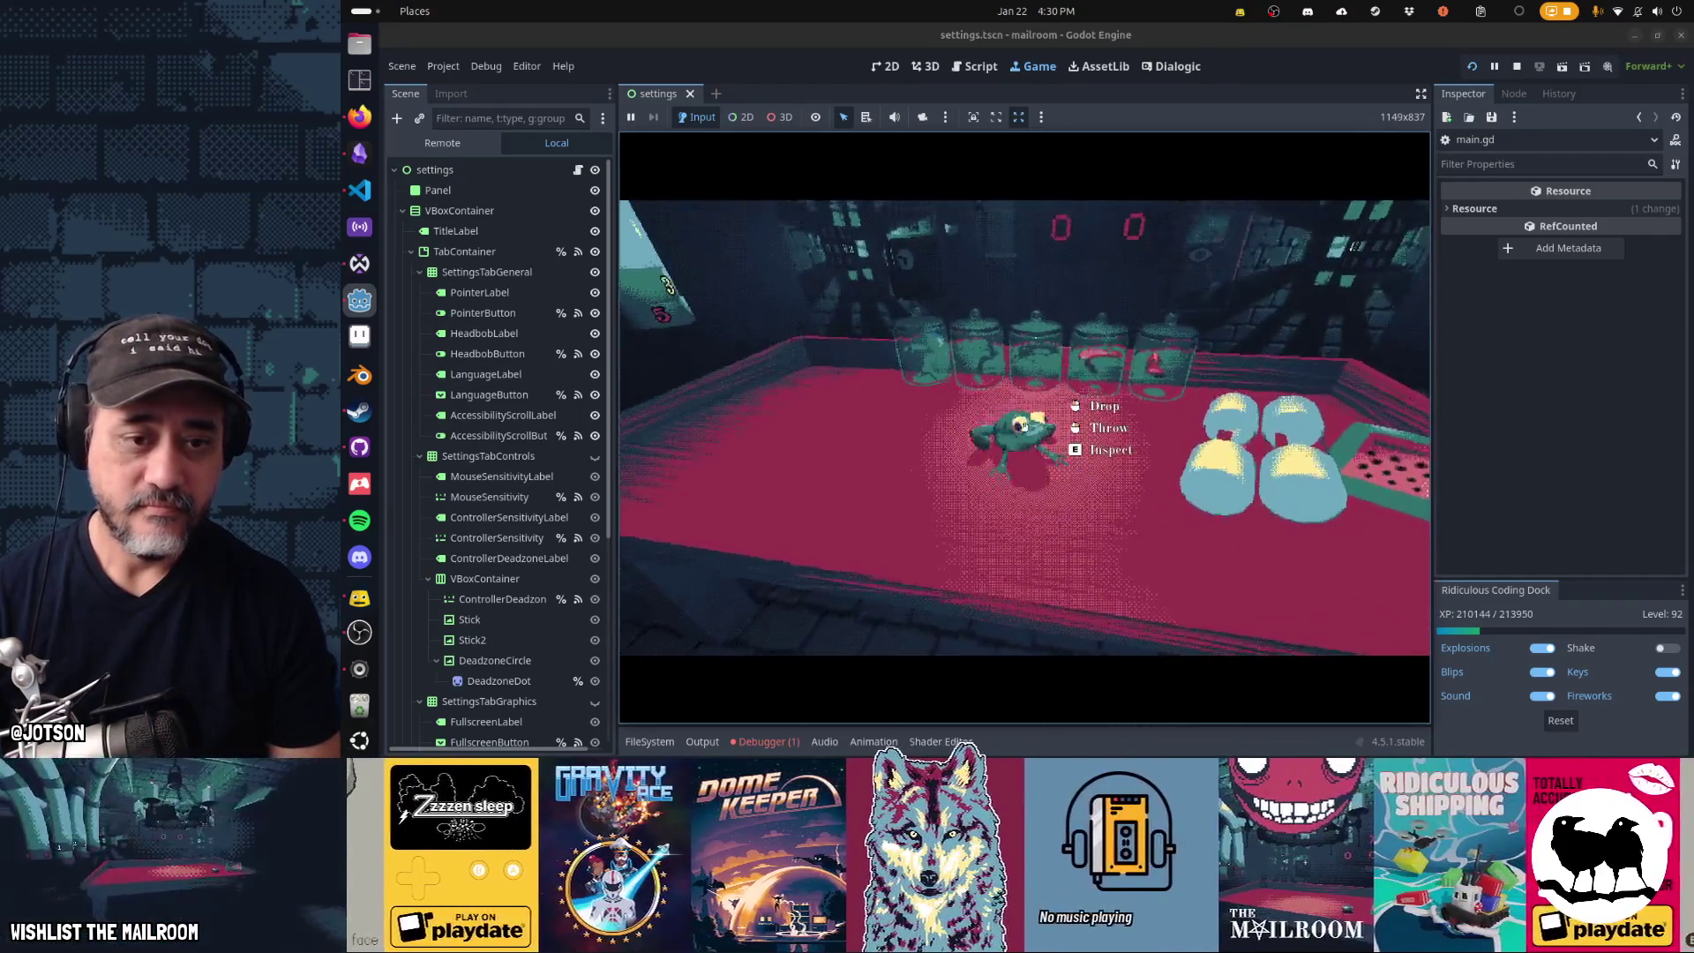
# - Move the frog and knife on the table, then smash the crate with the crowbar
pyautogui.click(1023, 427)
pyautogui.click(1024, 428)
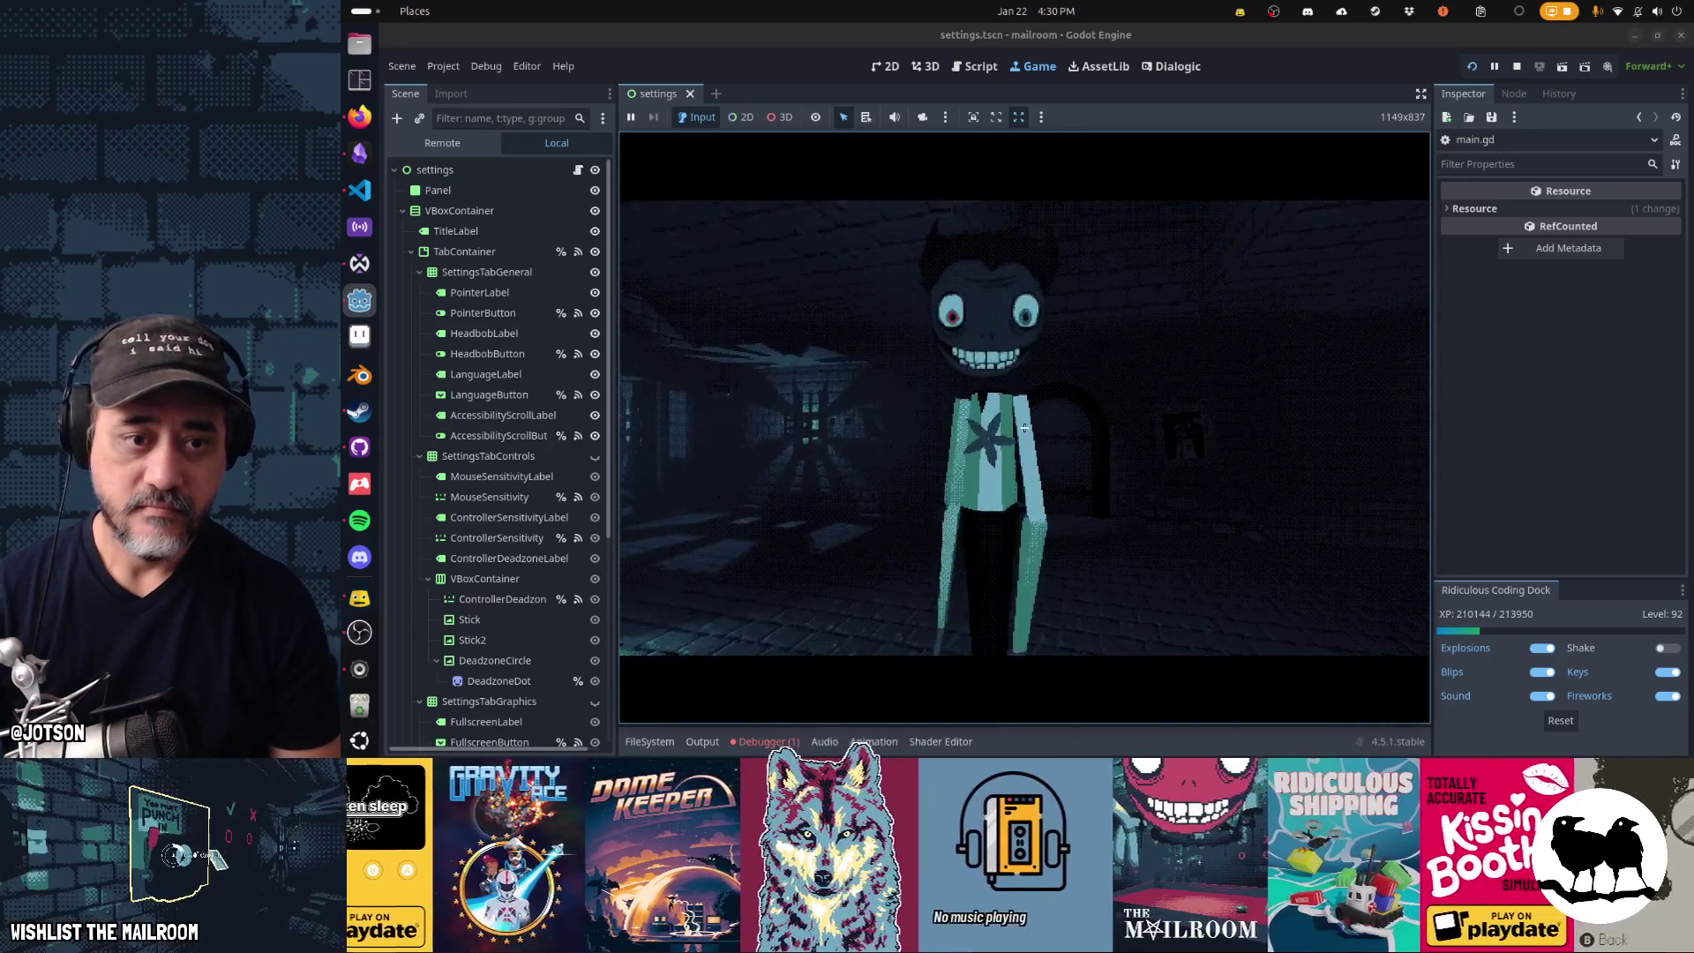
pyautogui.click(1023, 427)
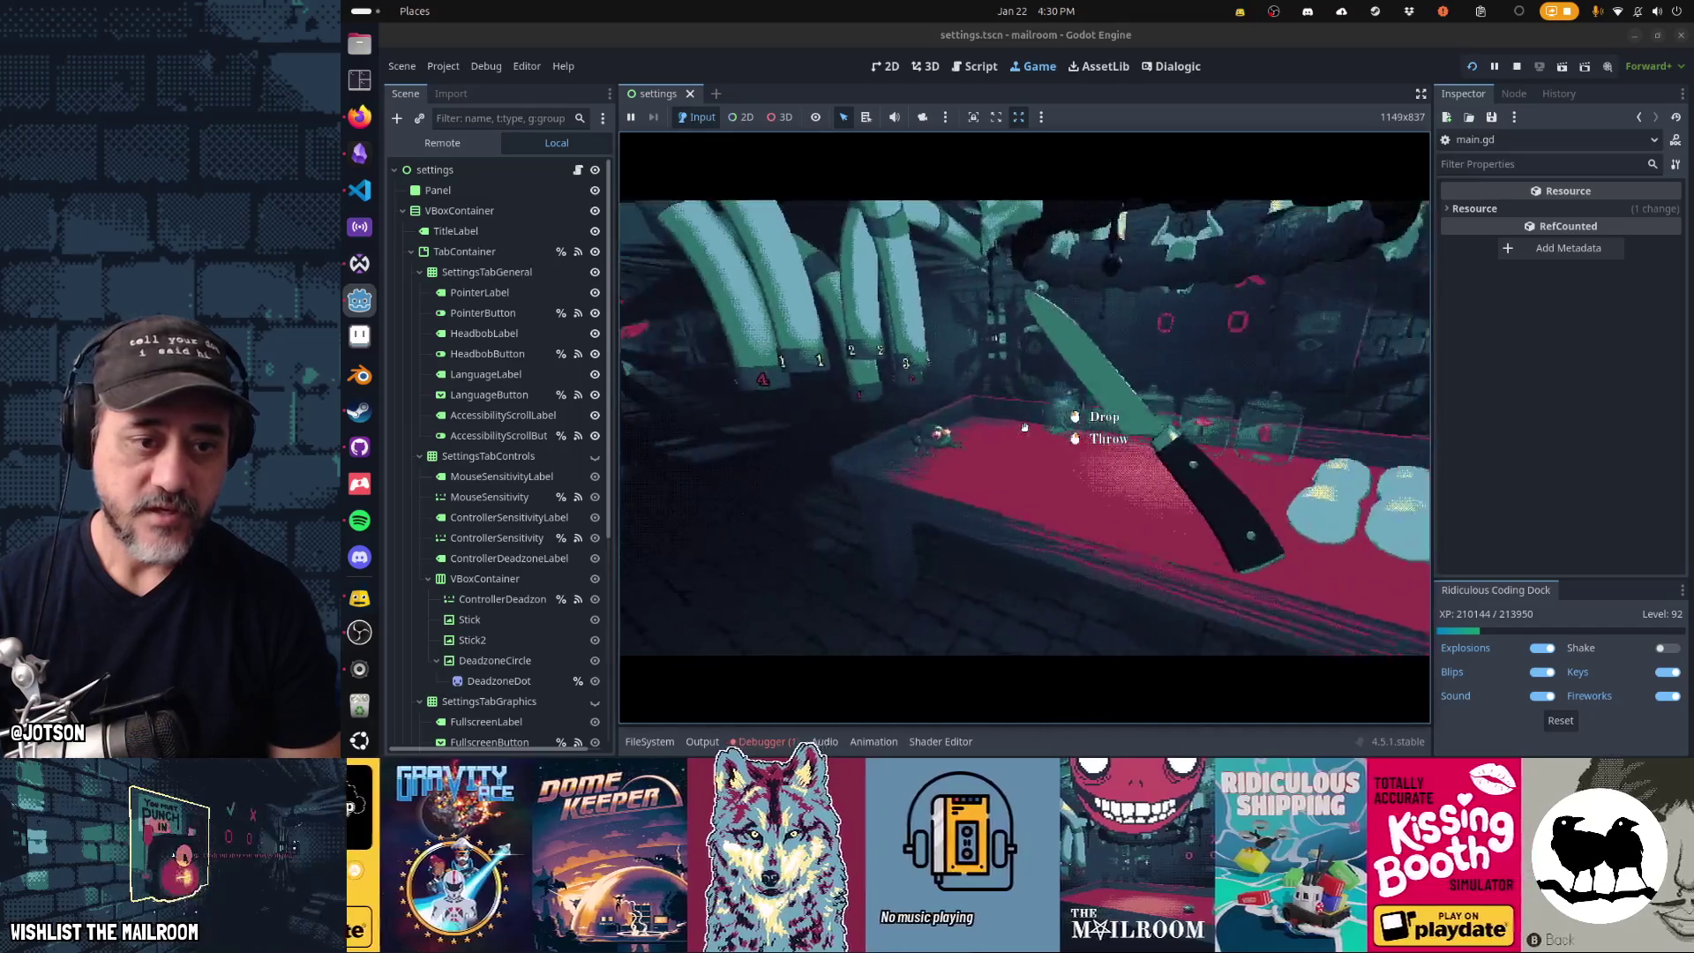
pyautogui.click(1024, 427)
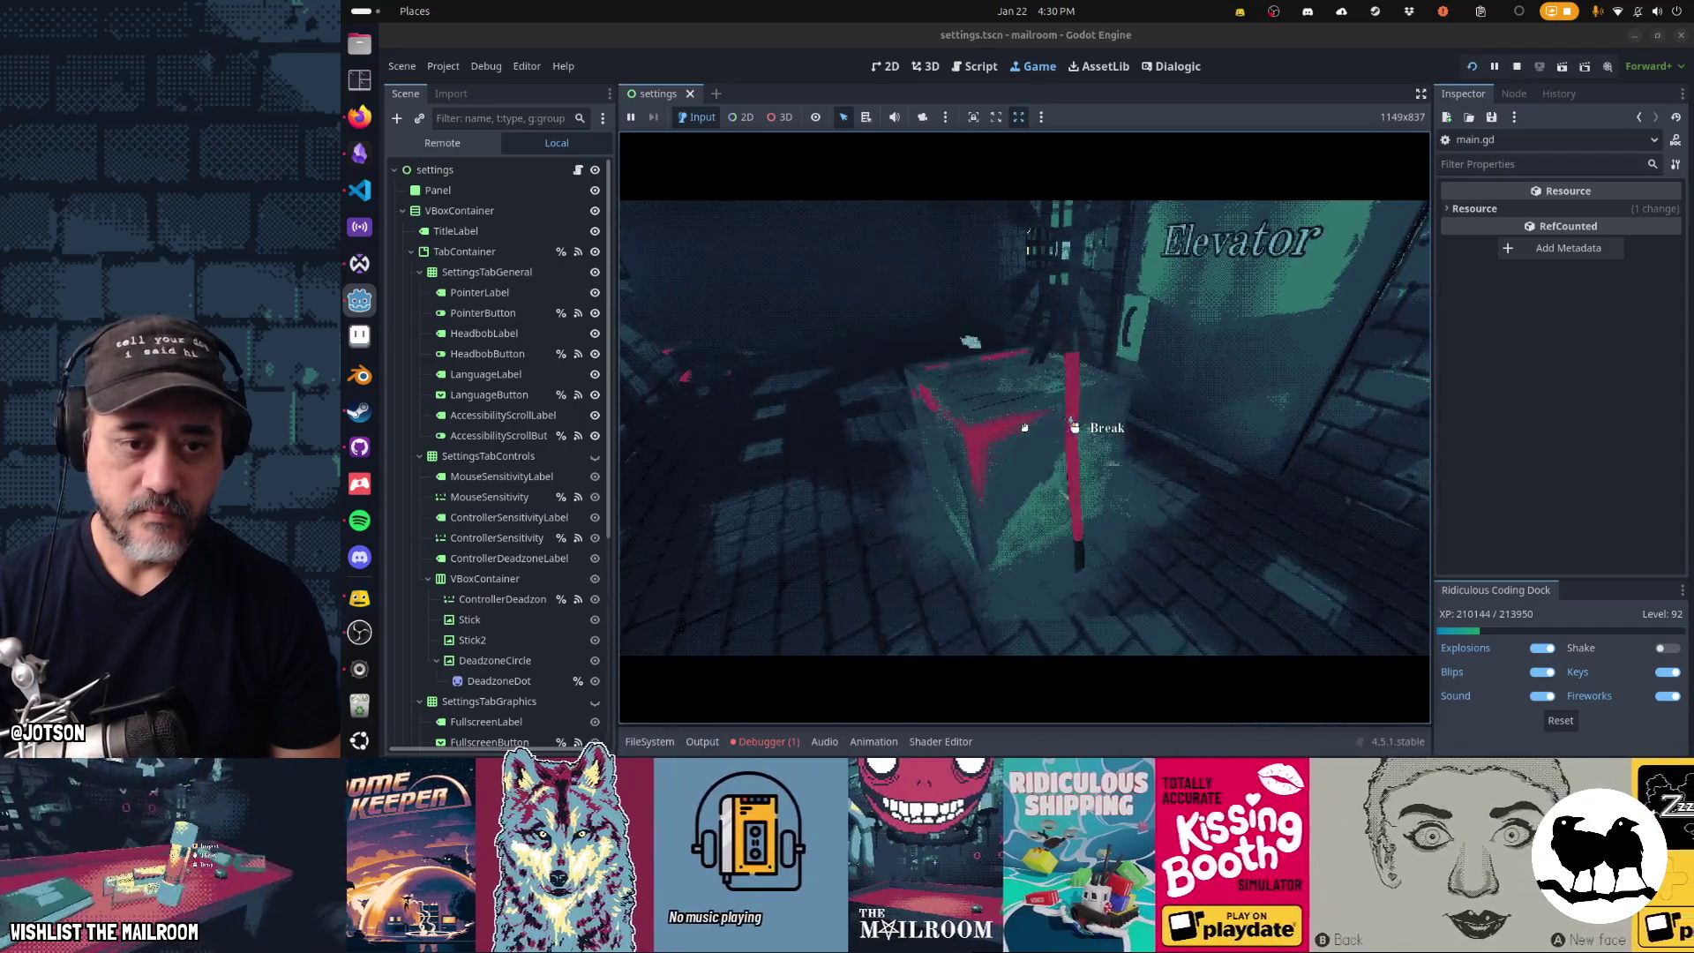
pyautogui.click(1025, 427)
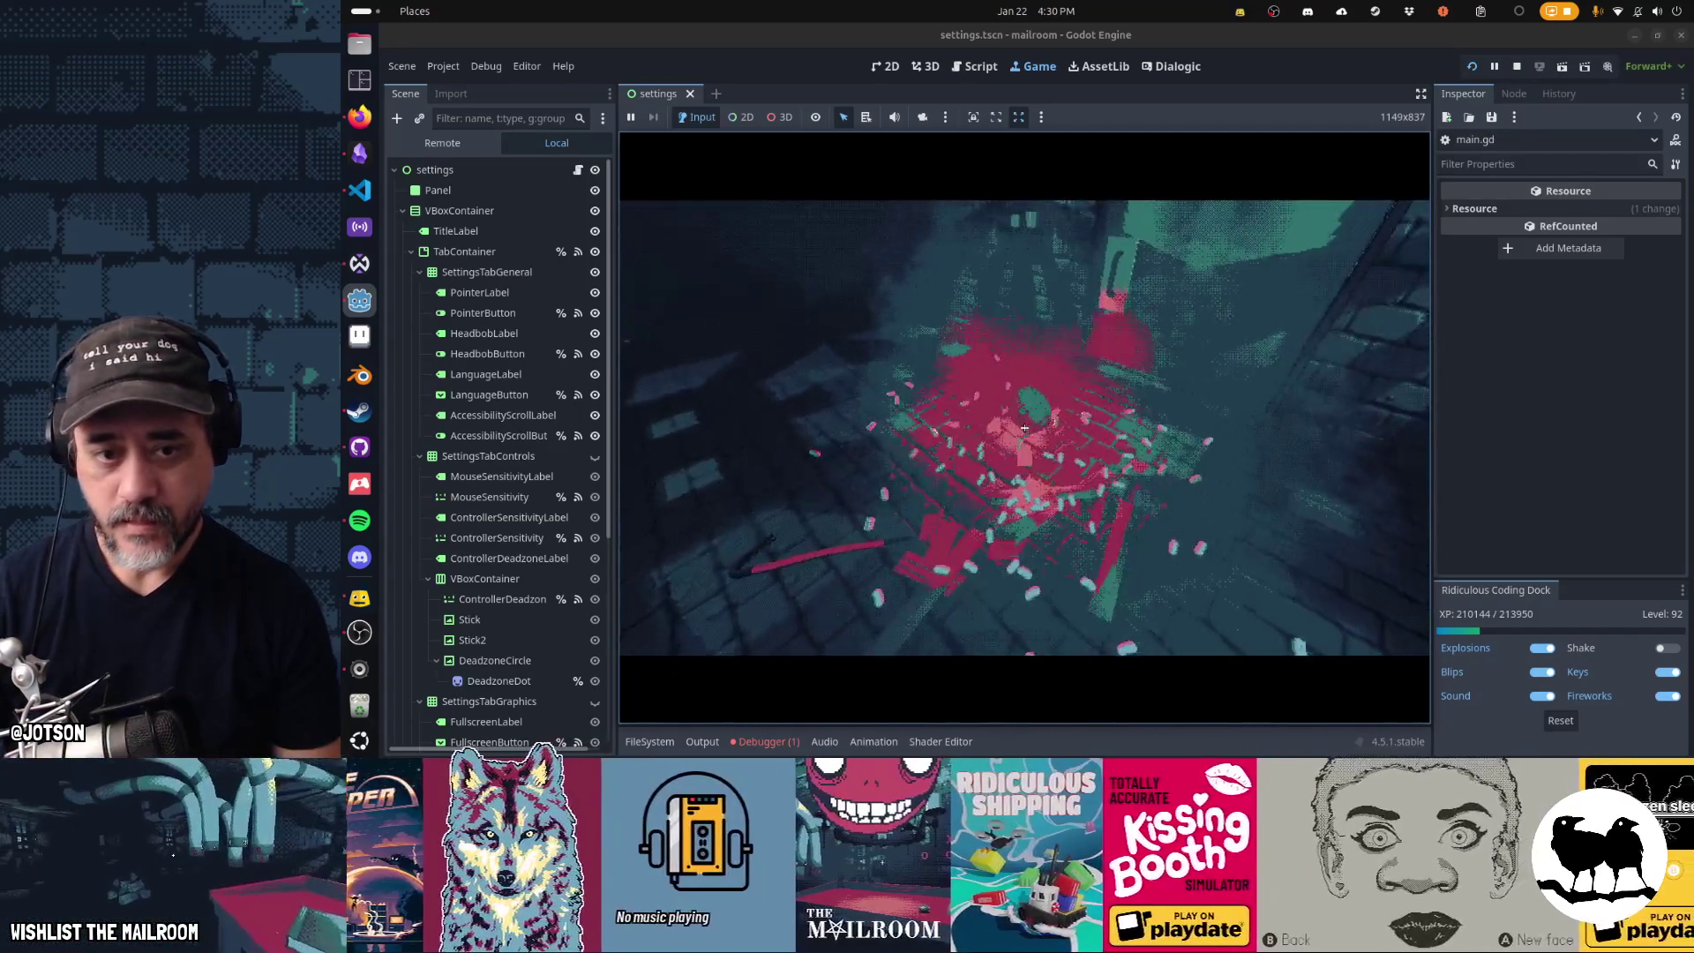
# - Set the stone mortar and the package down on the red table
pyautogui.click(1024, 427)
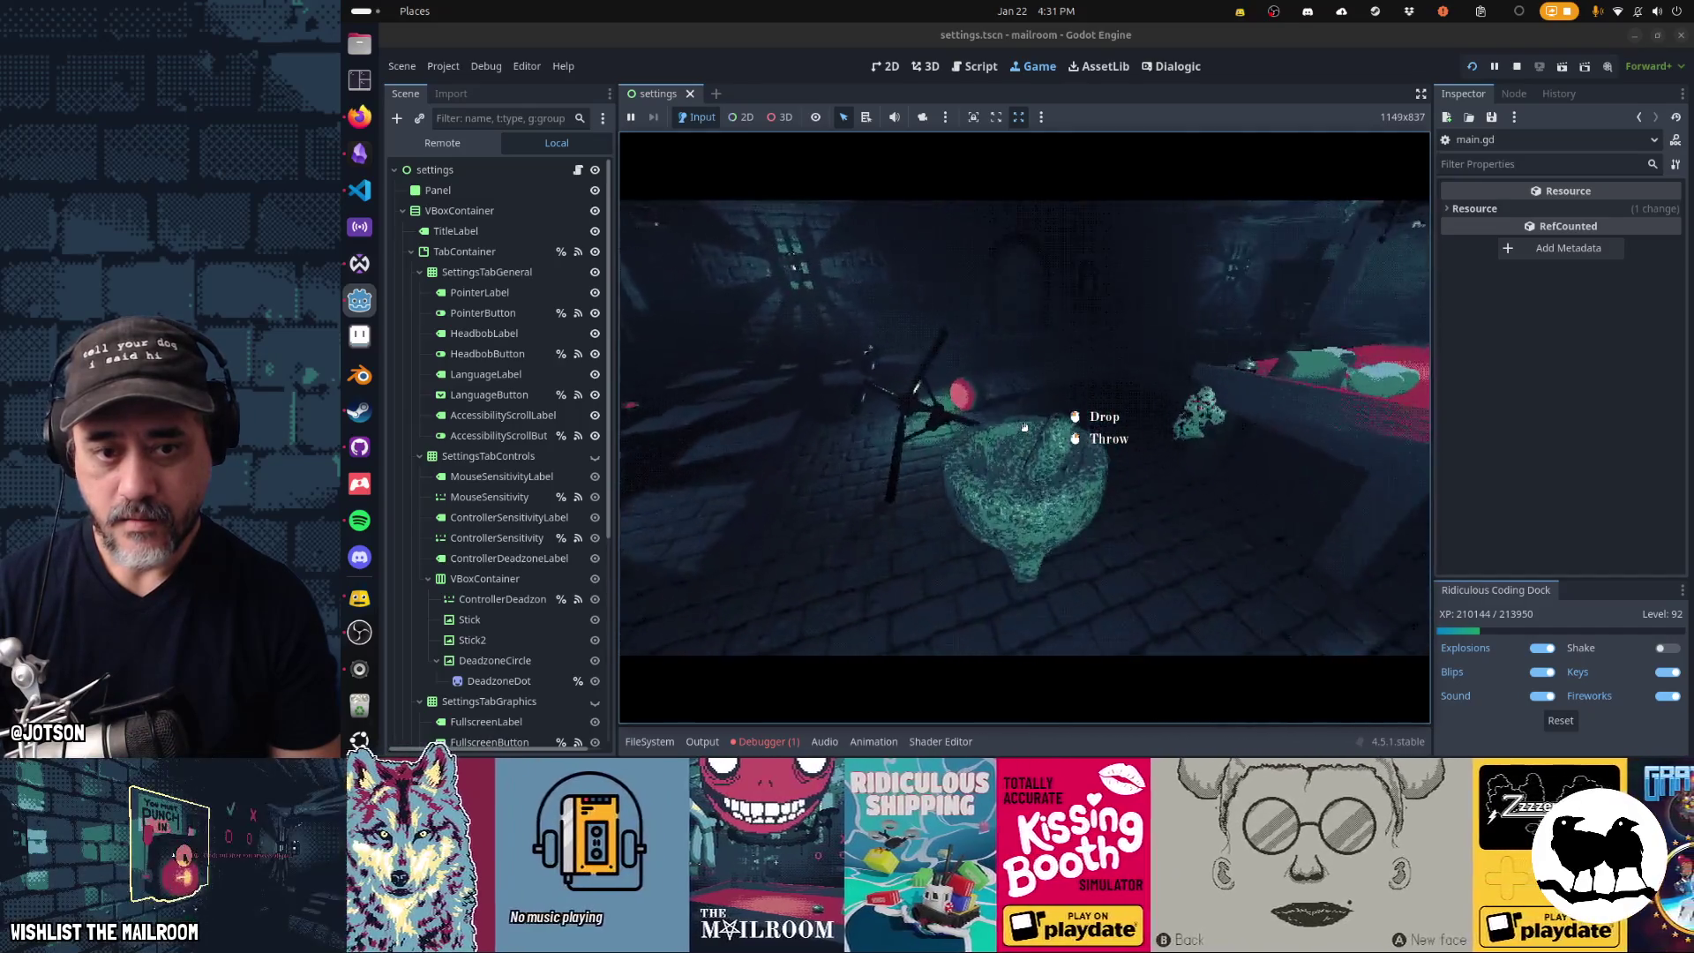
pyautogui.click(1025, 427)
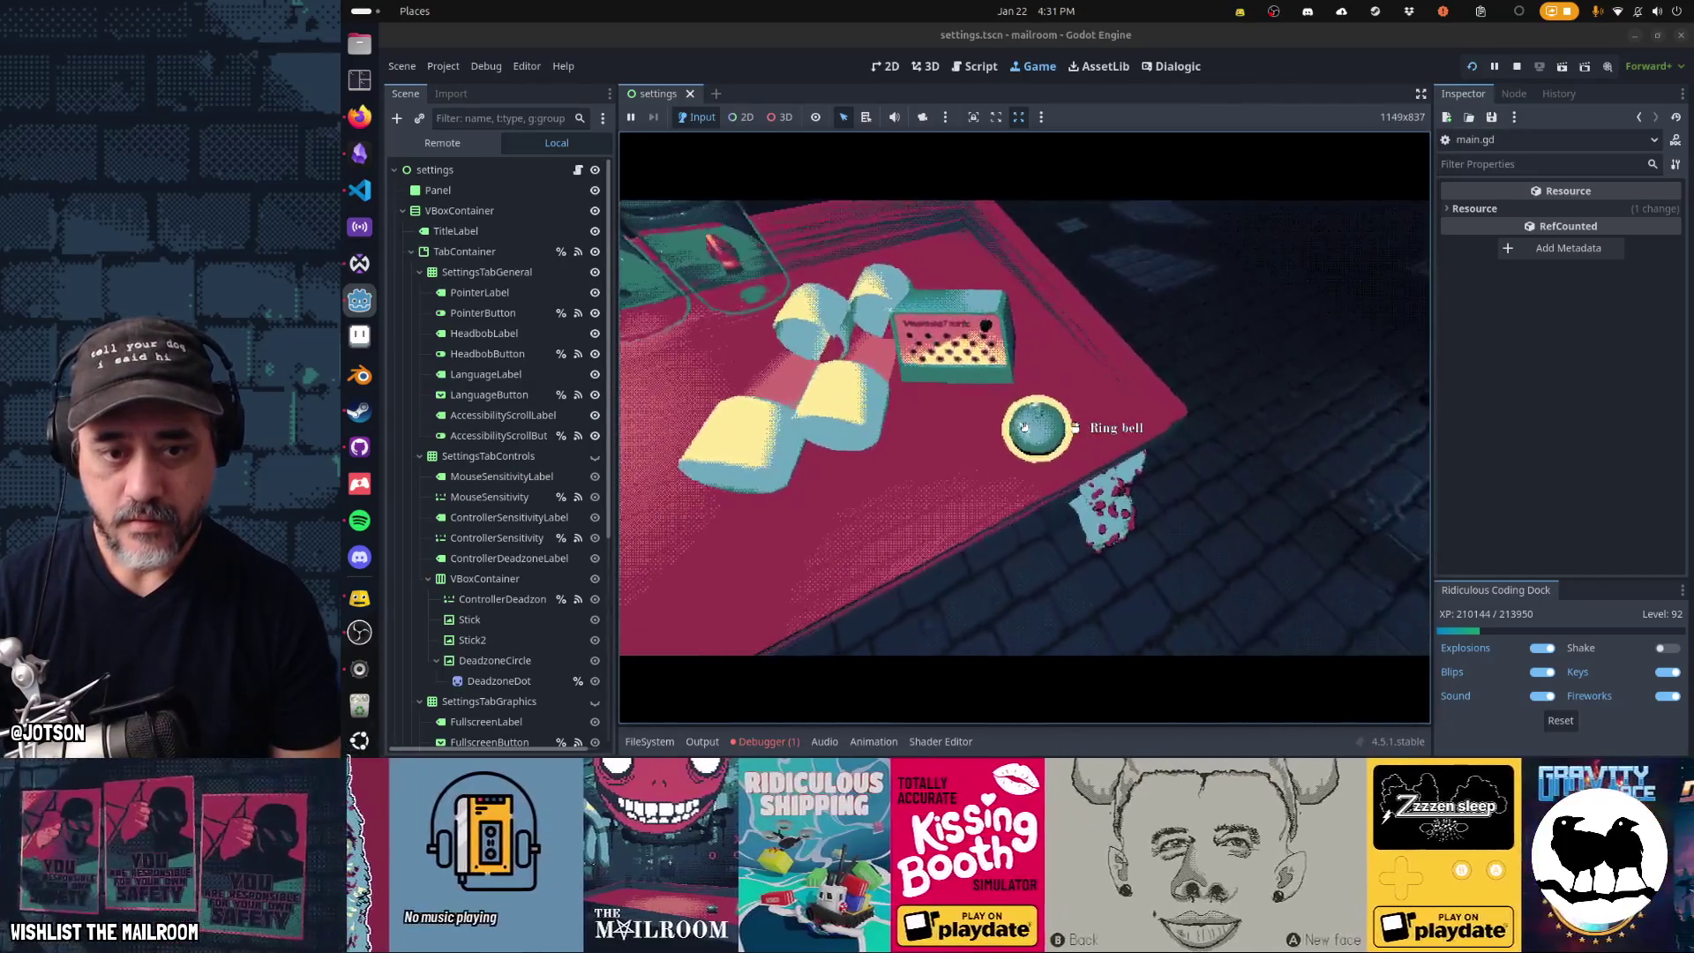
pyautogui.click(1025, 427)
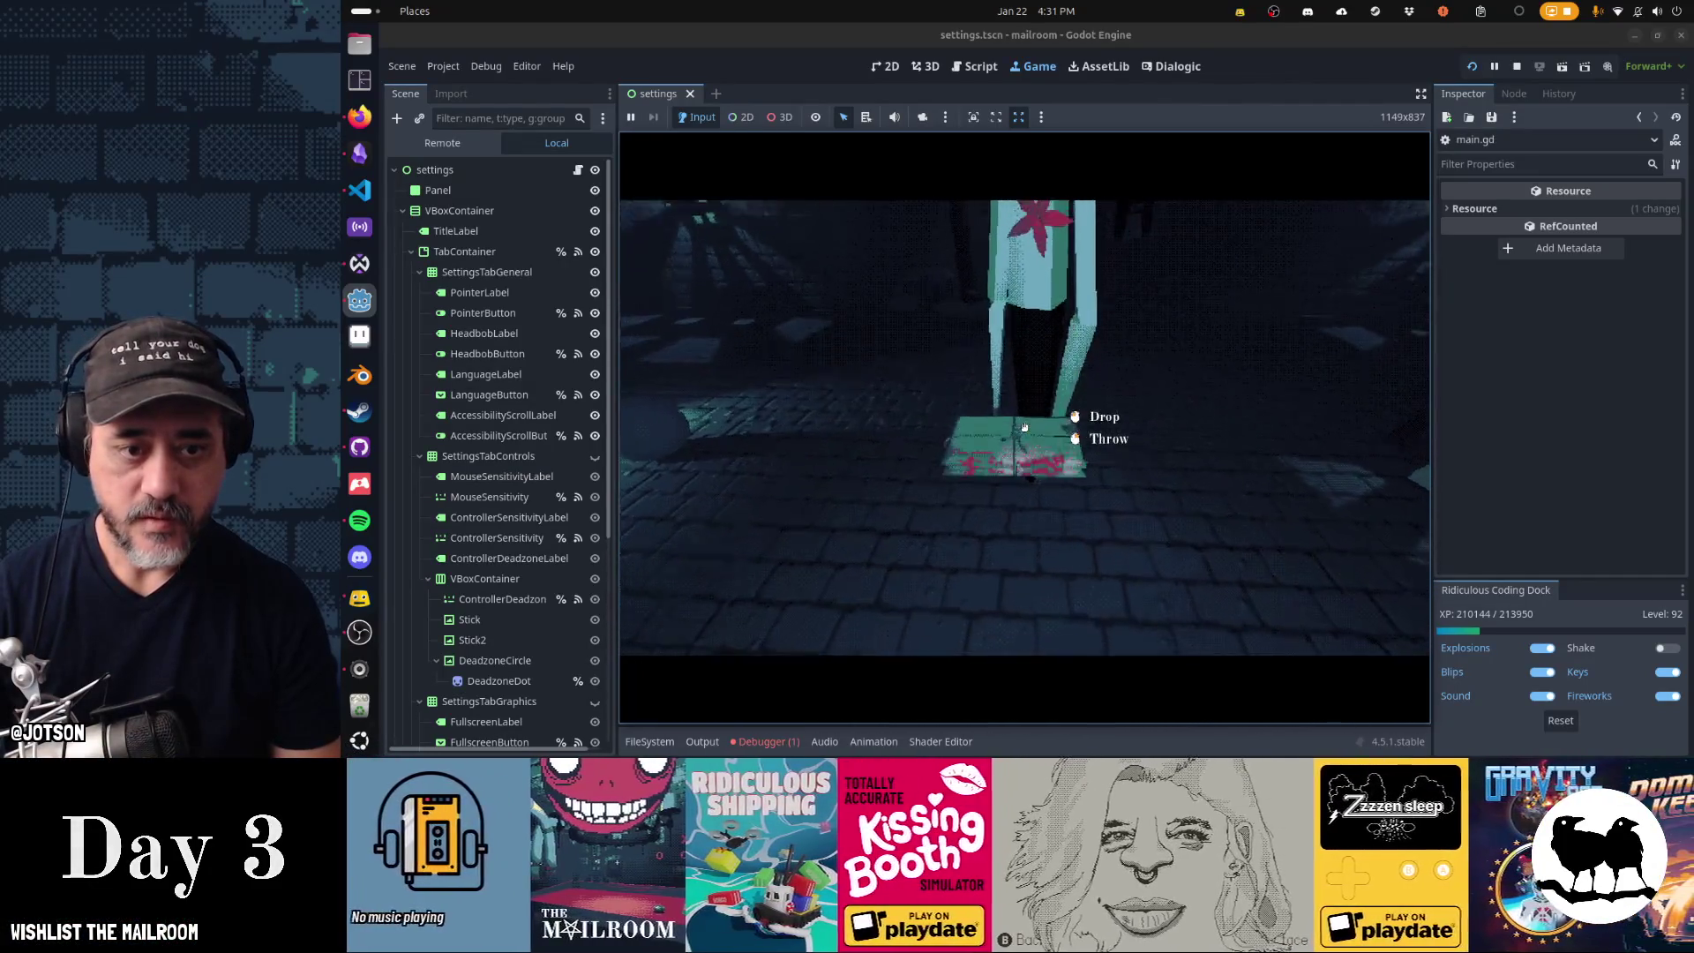
pyautogui.click(1025, 427)
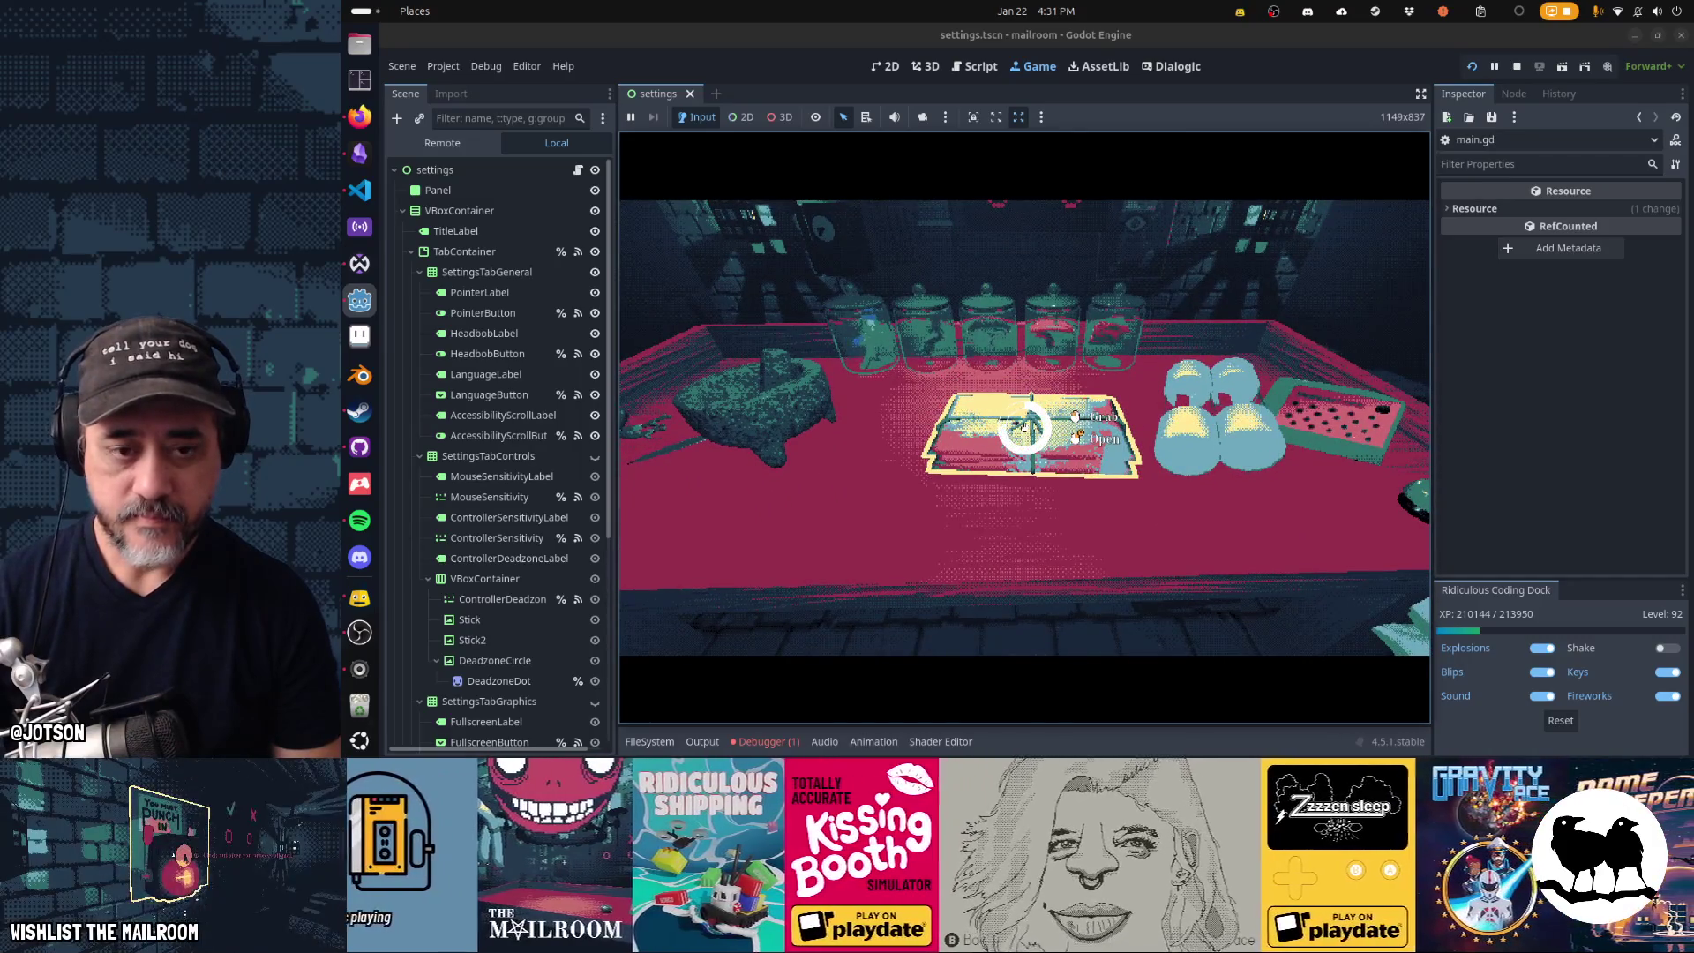
# - Read the package's order letter and drop a 150 ml mushroom portion into the mortar
pyautogui.rightClick(1024, 428)
pyautogui.press('e')
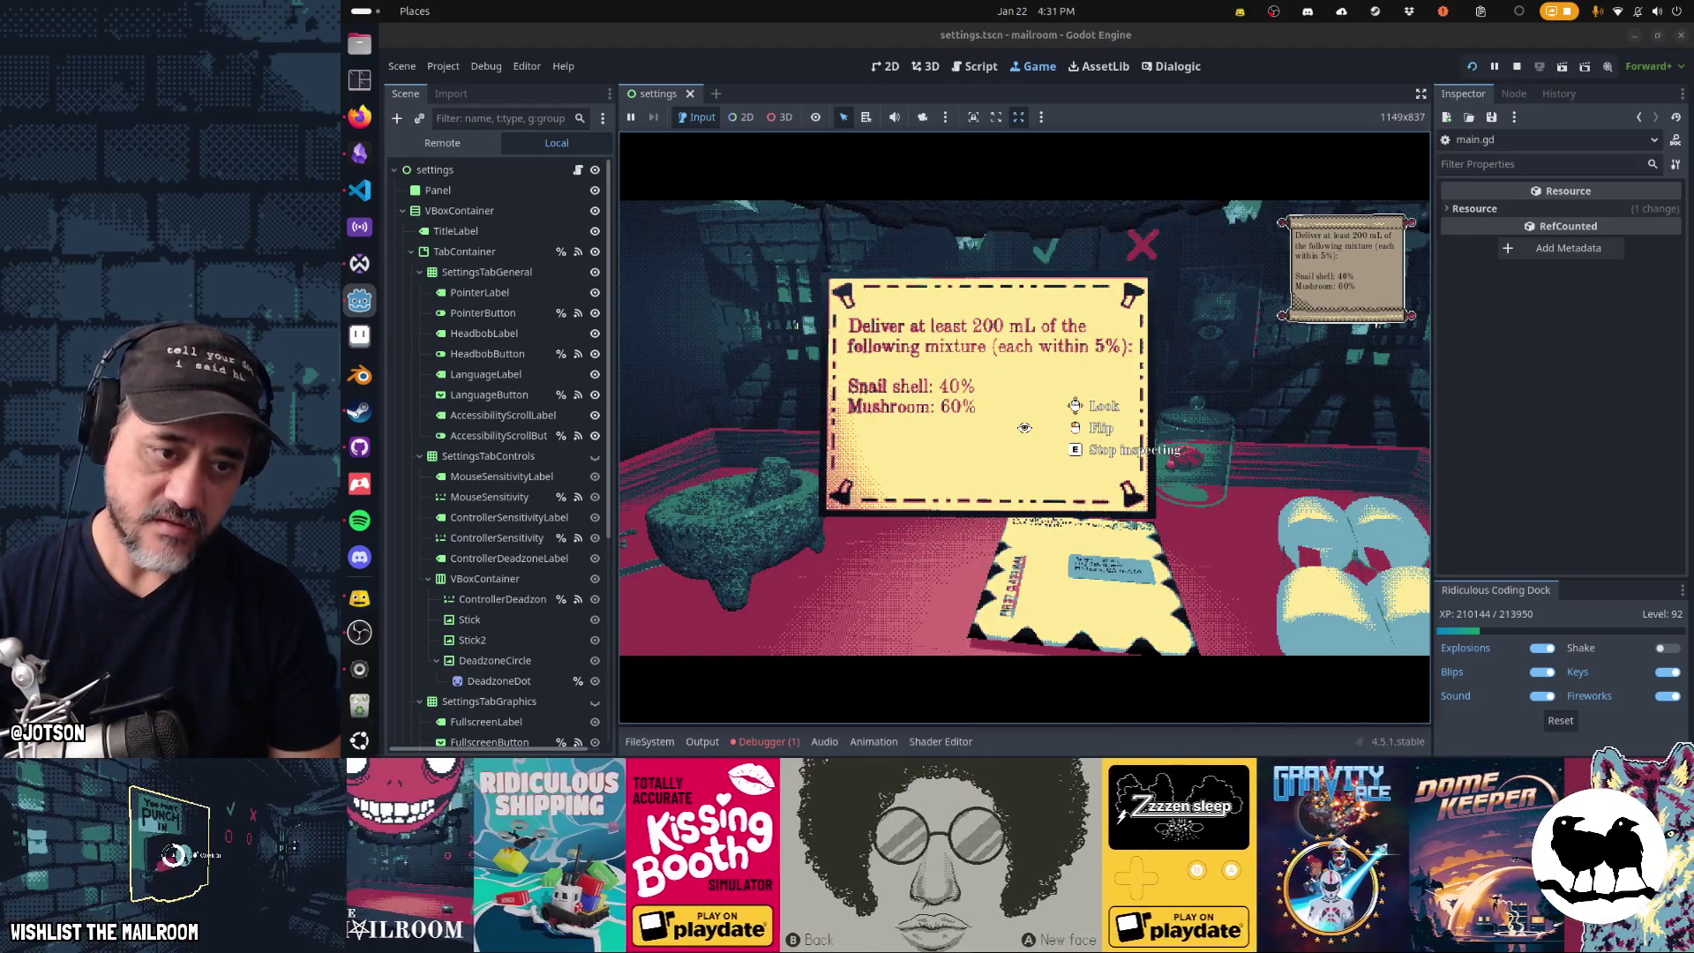
pyautogui.press('e')
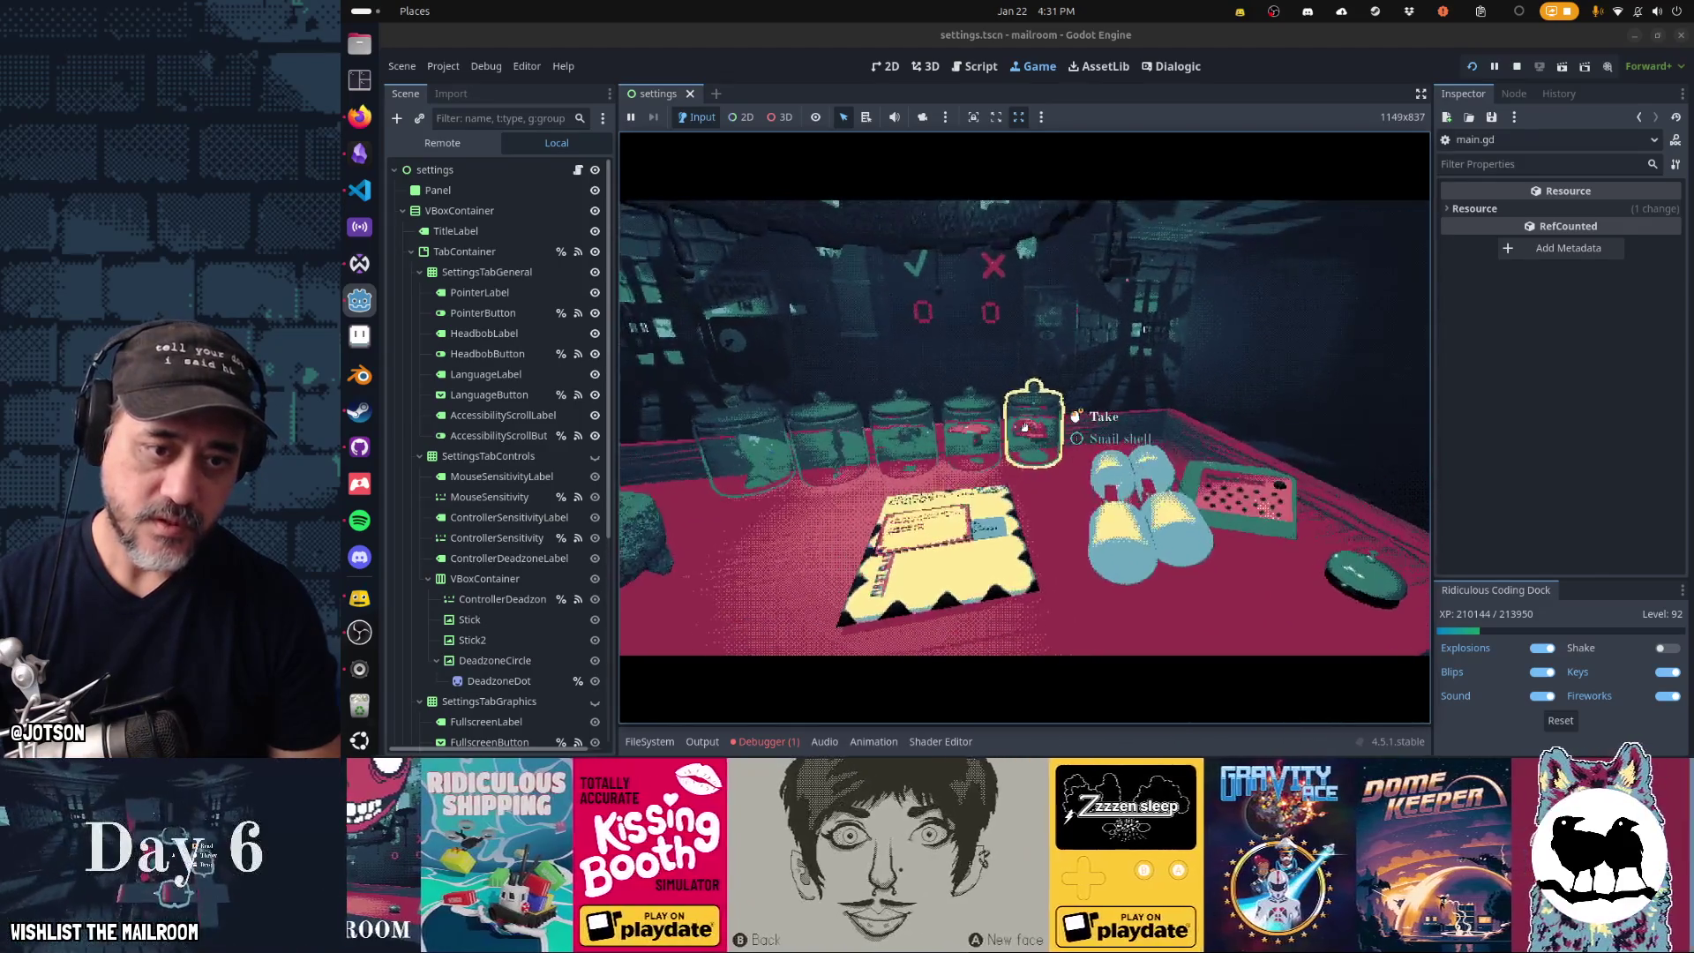
pyautogui.click(1024, 427)
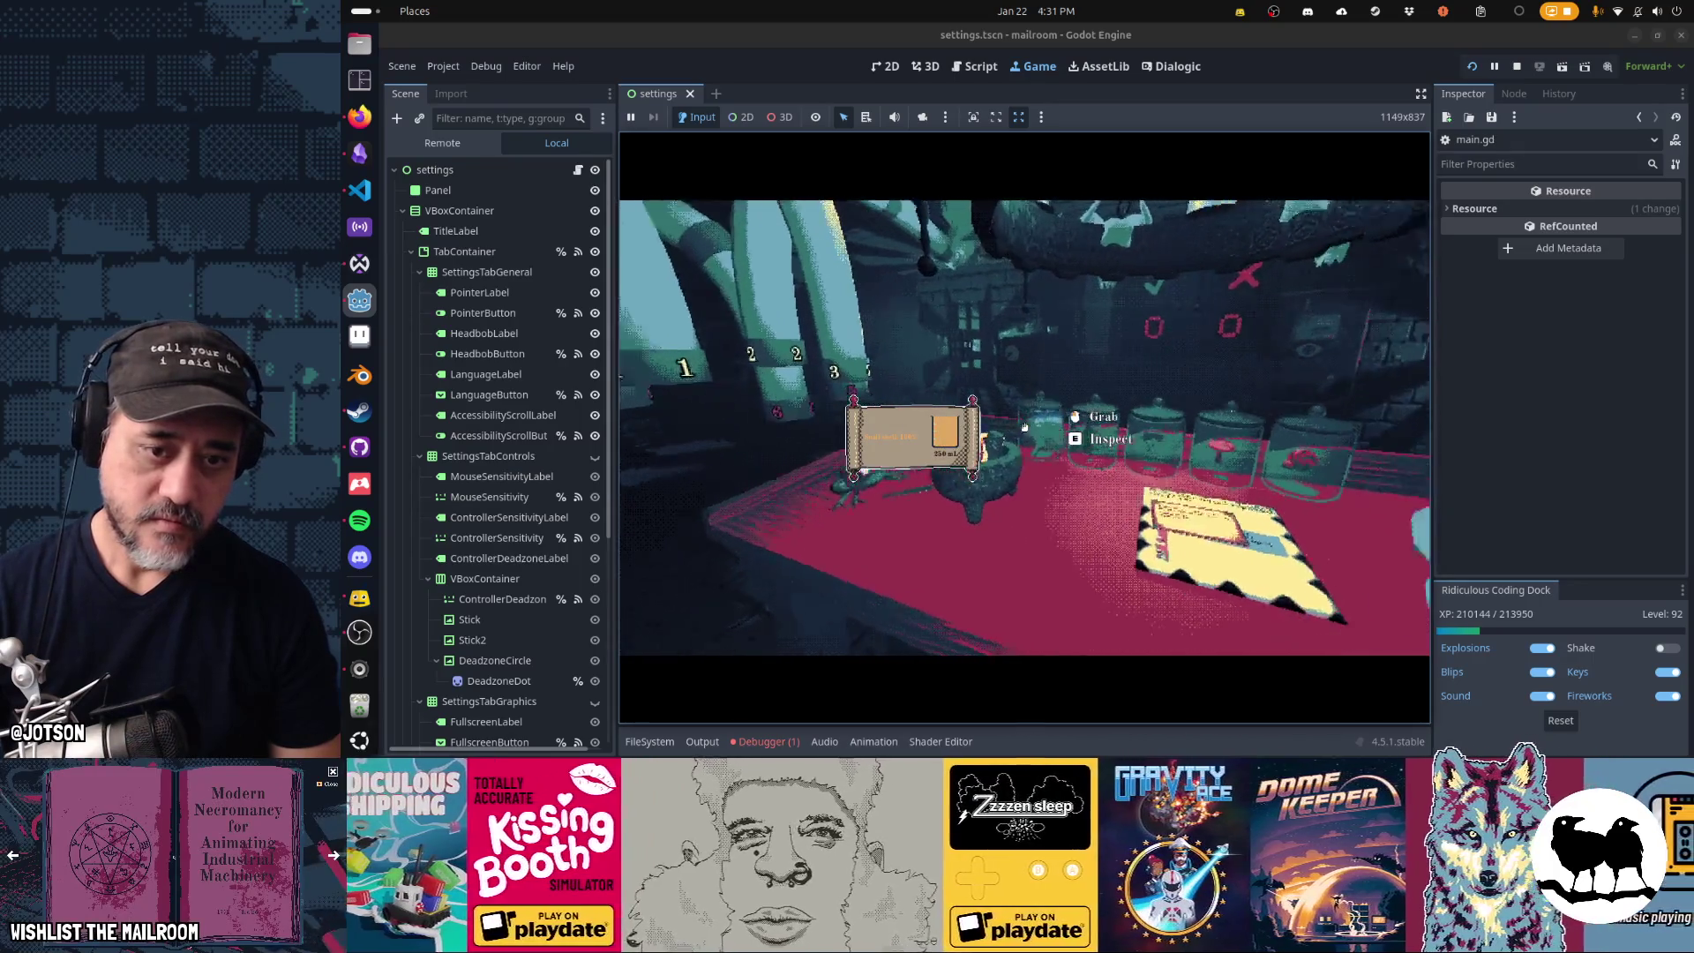
pyautogui.click(1025, 427)
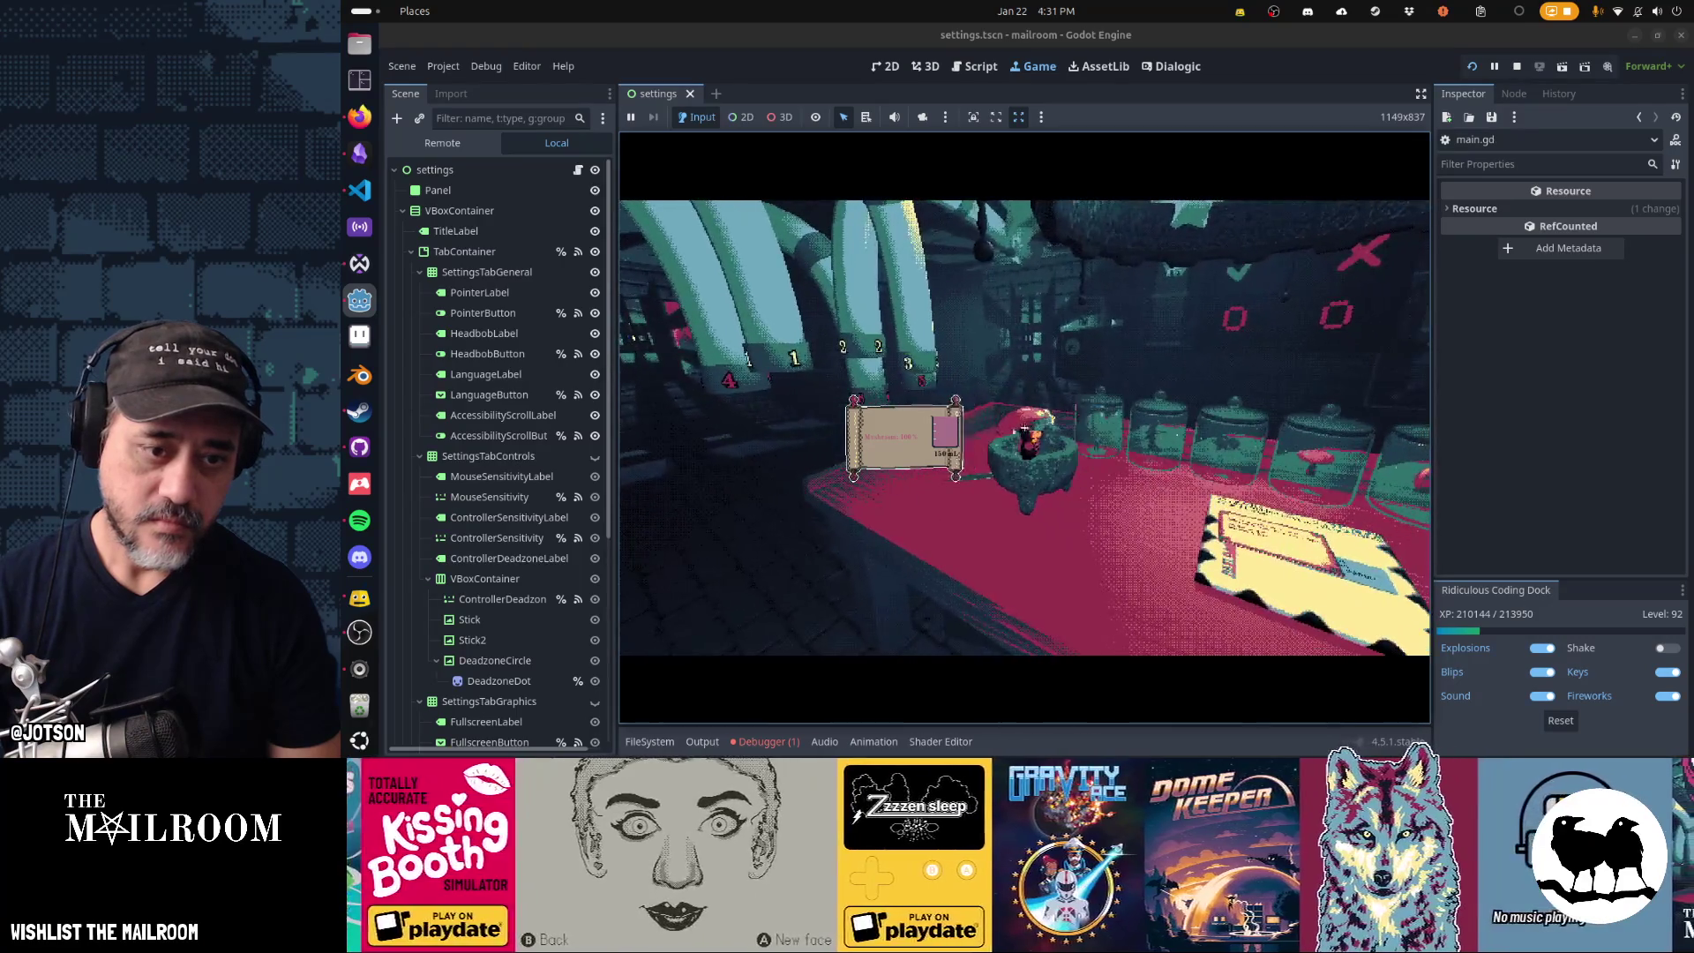
pyautogui.click(1025, 428)
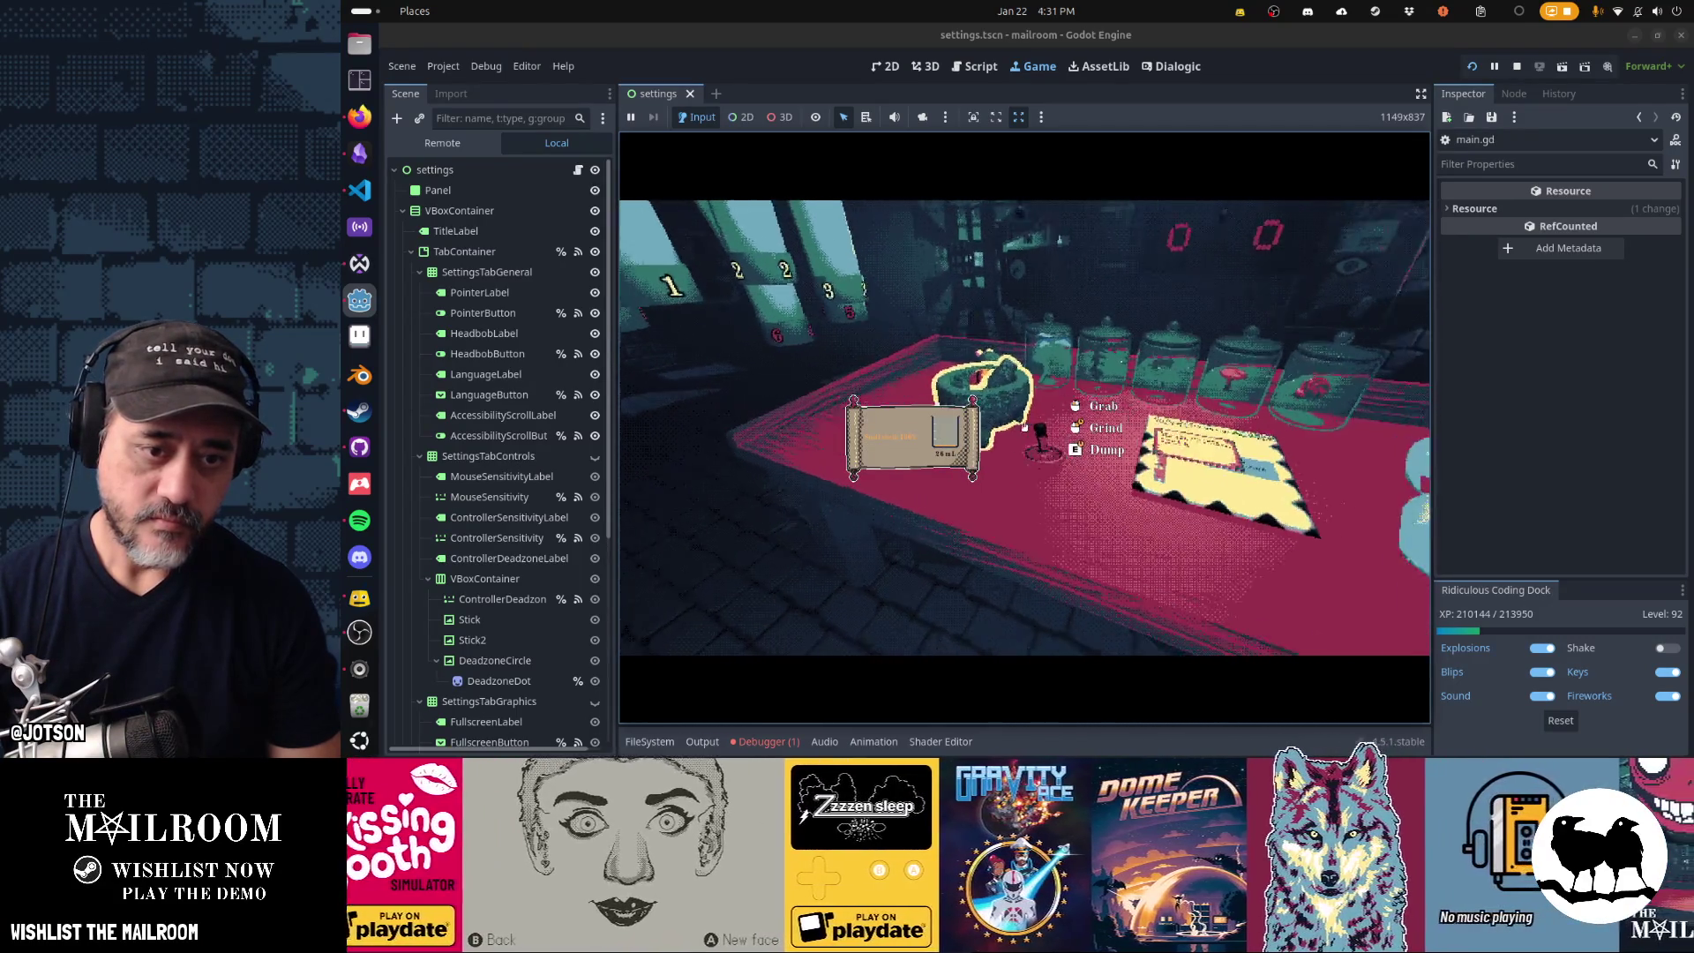
pyautogui.click(1024, 427)
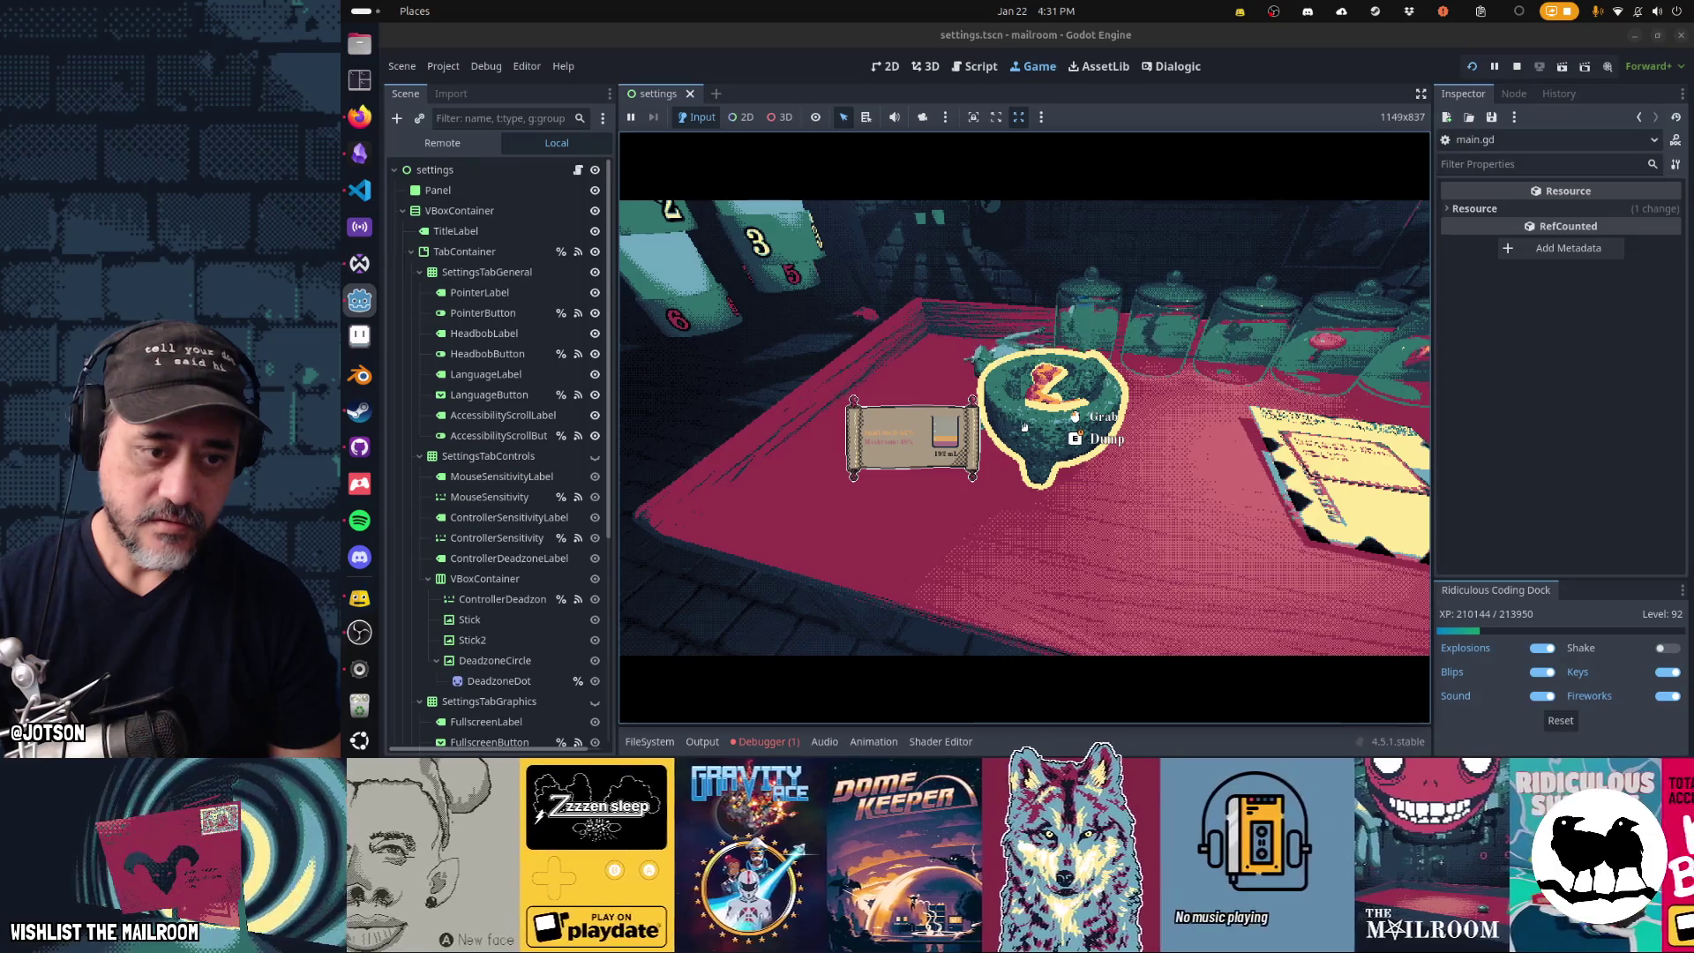
# - Recheck the order's mixture percentages and add more mushroom to the mortar
pyautogui.click(1025, 427)
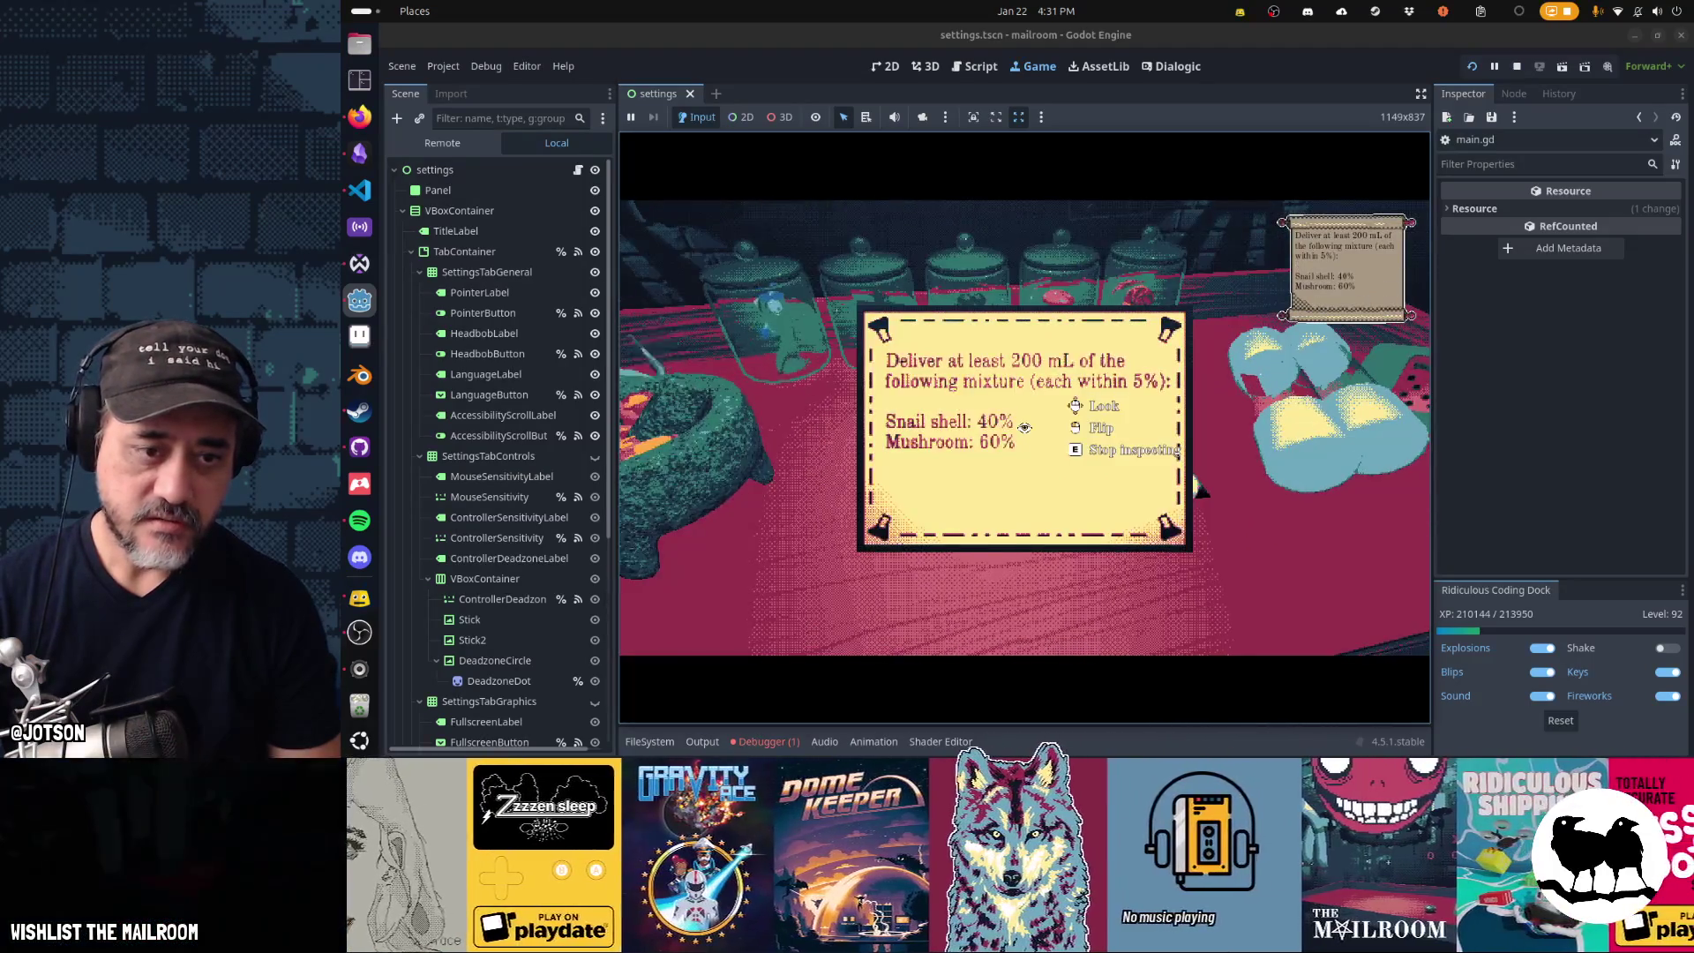
pyautogui.press('e')
pyautogui.moveTo(1025, 427)
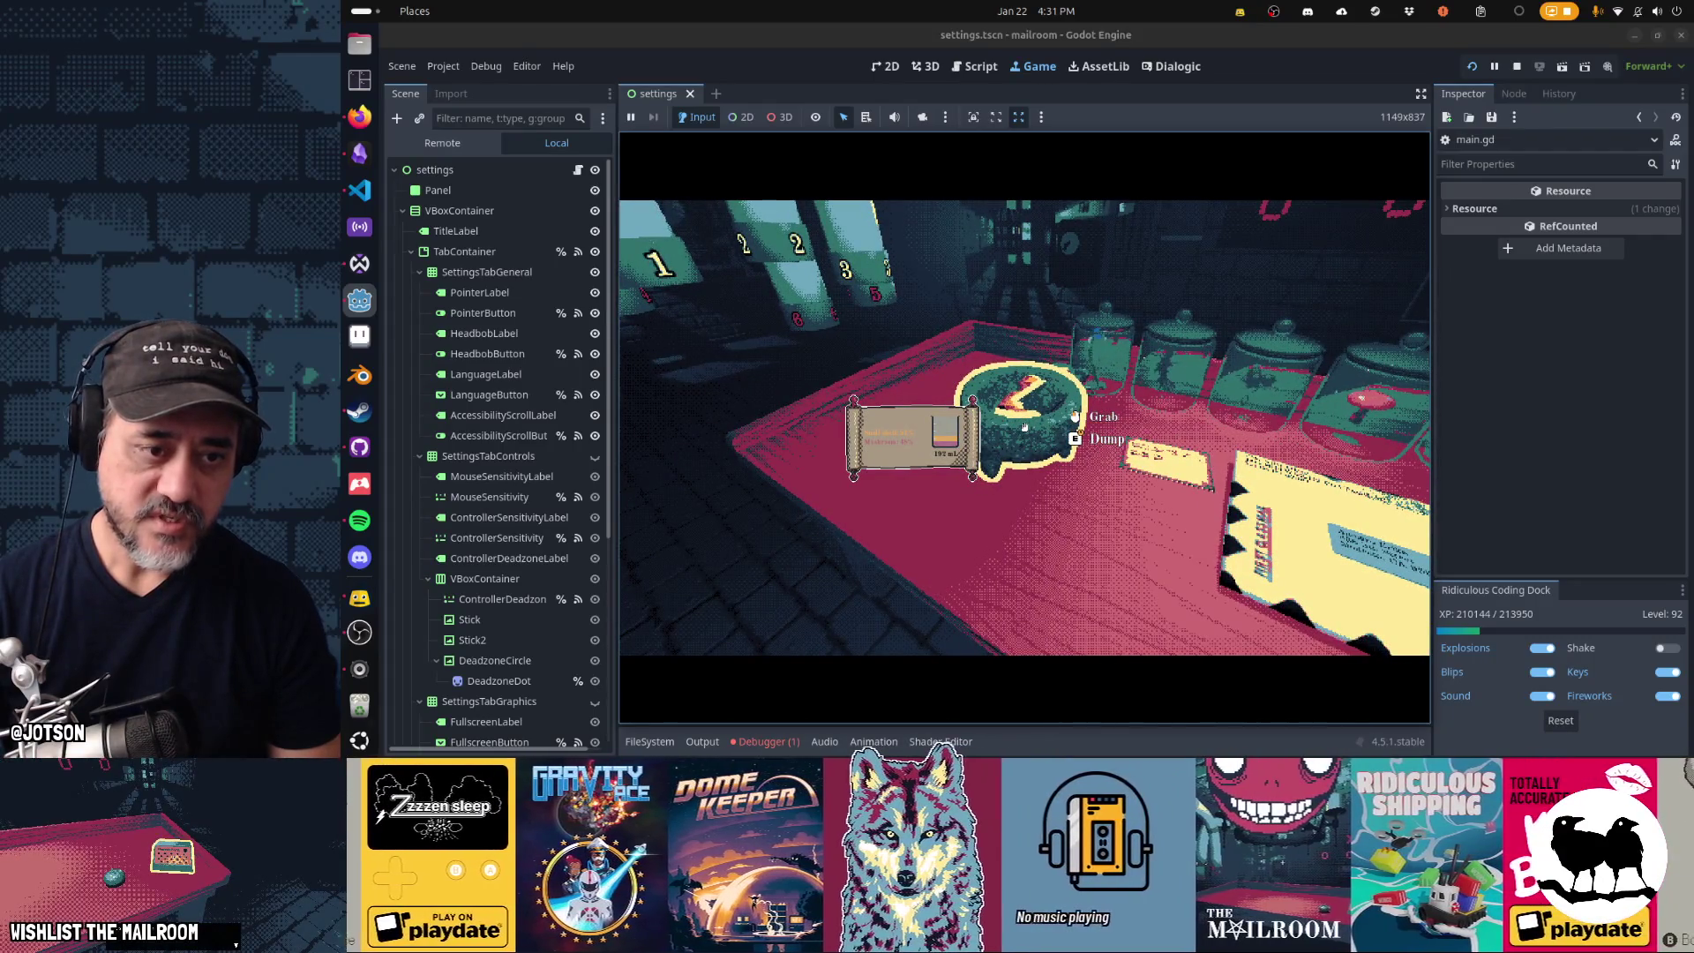
pyautogui.click(1025, 427)
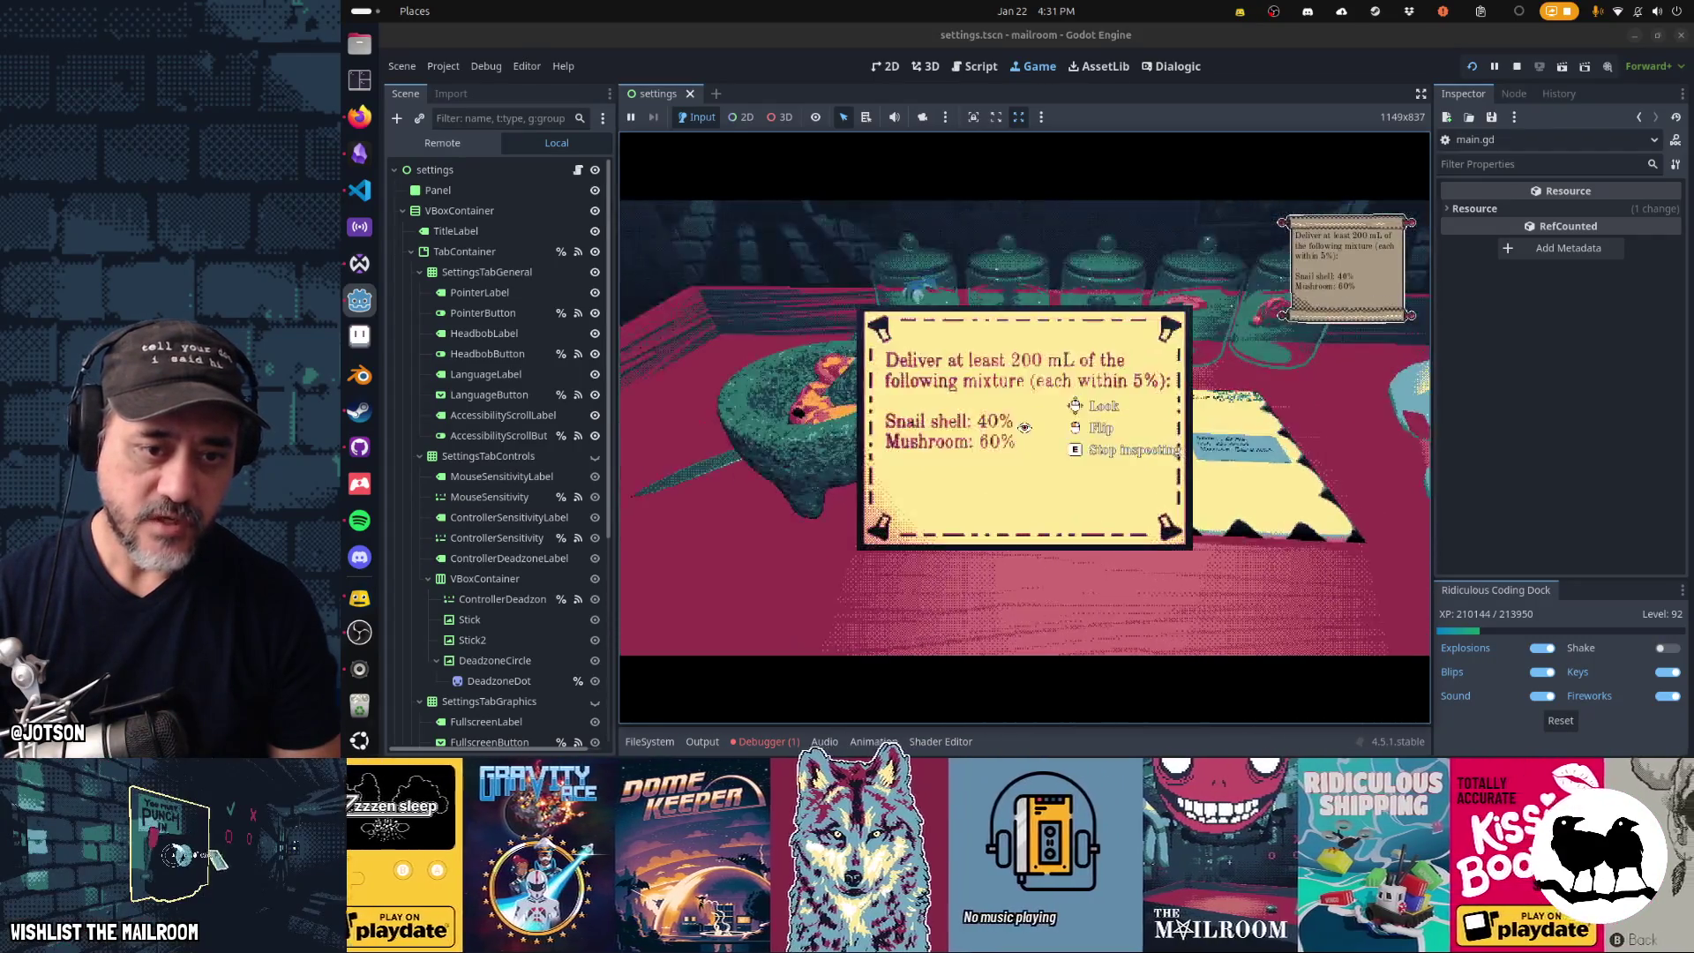
pyautogui.press('e')
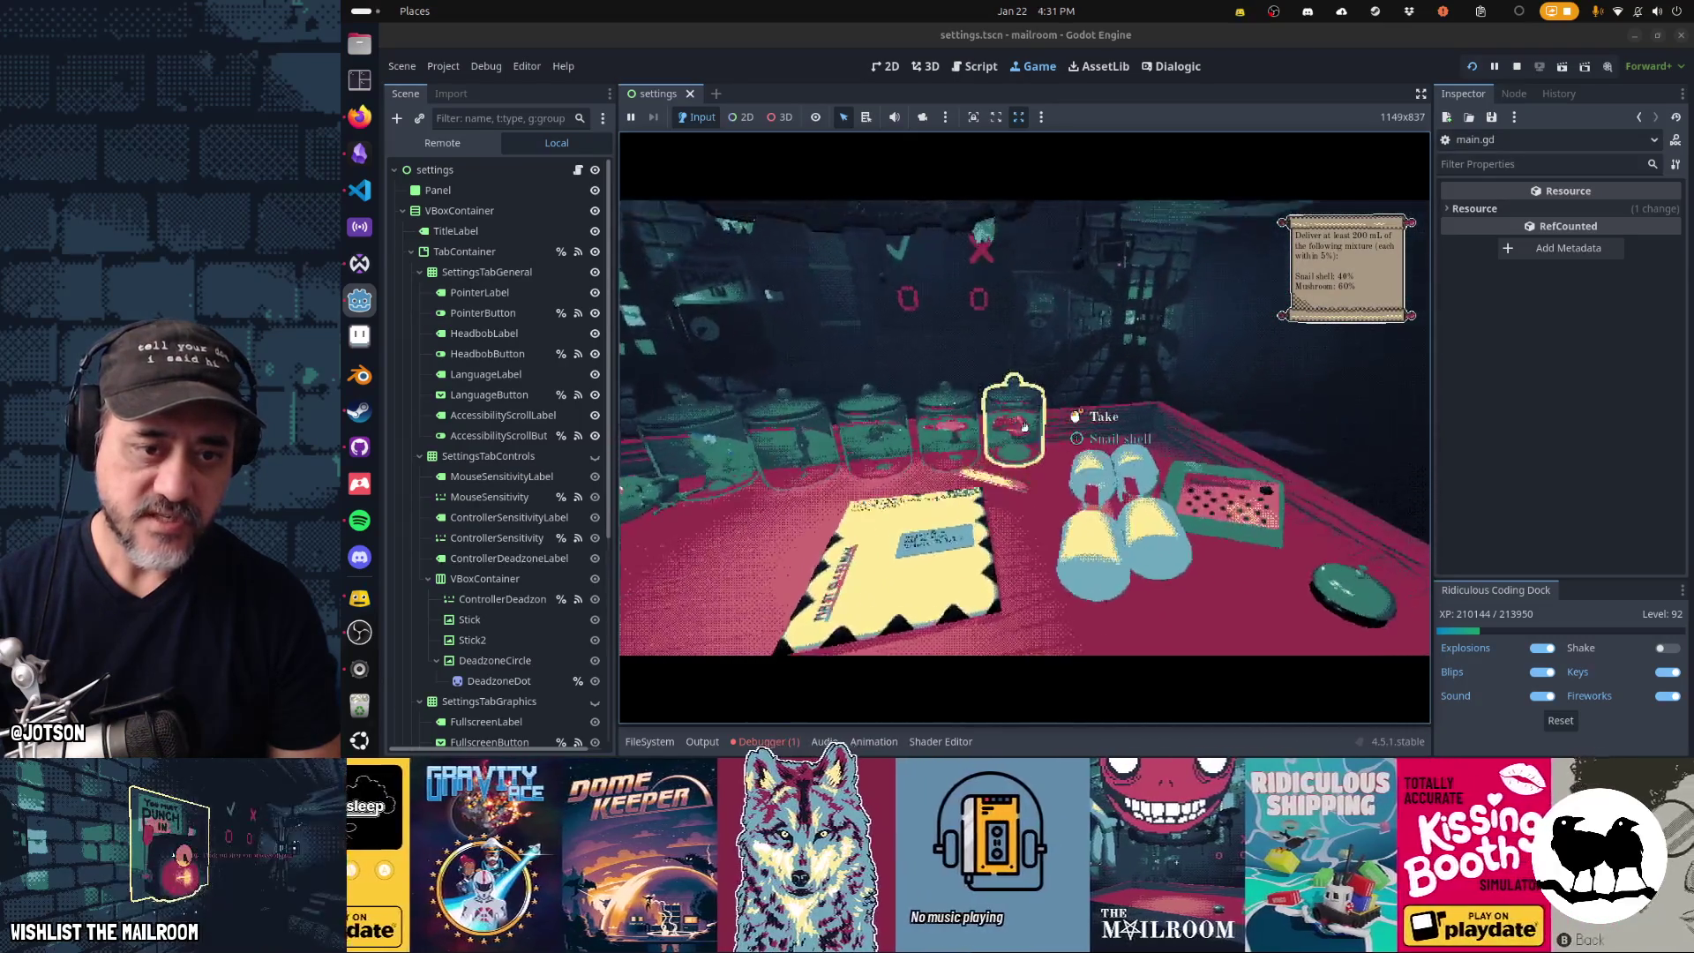
pyautogui.click(1024, 427)
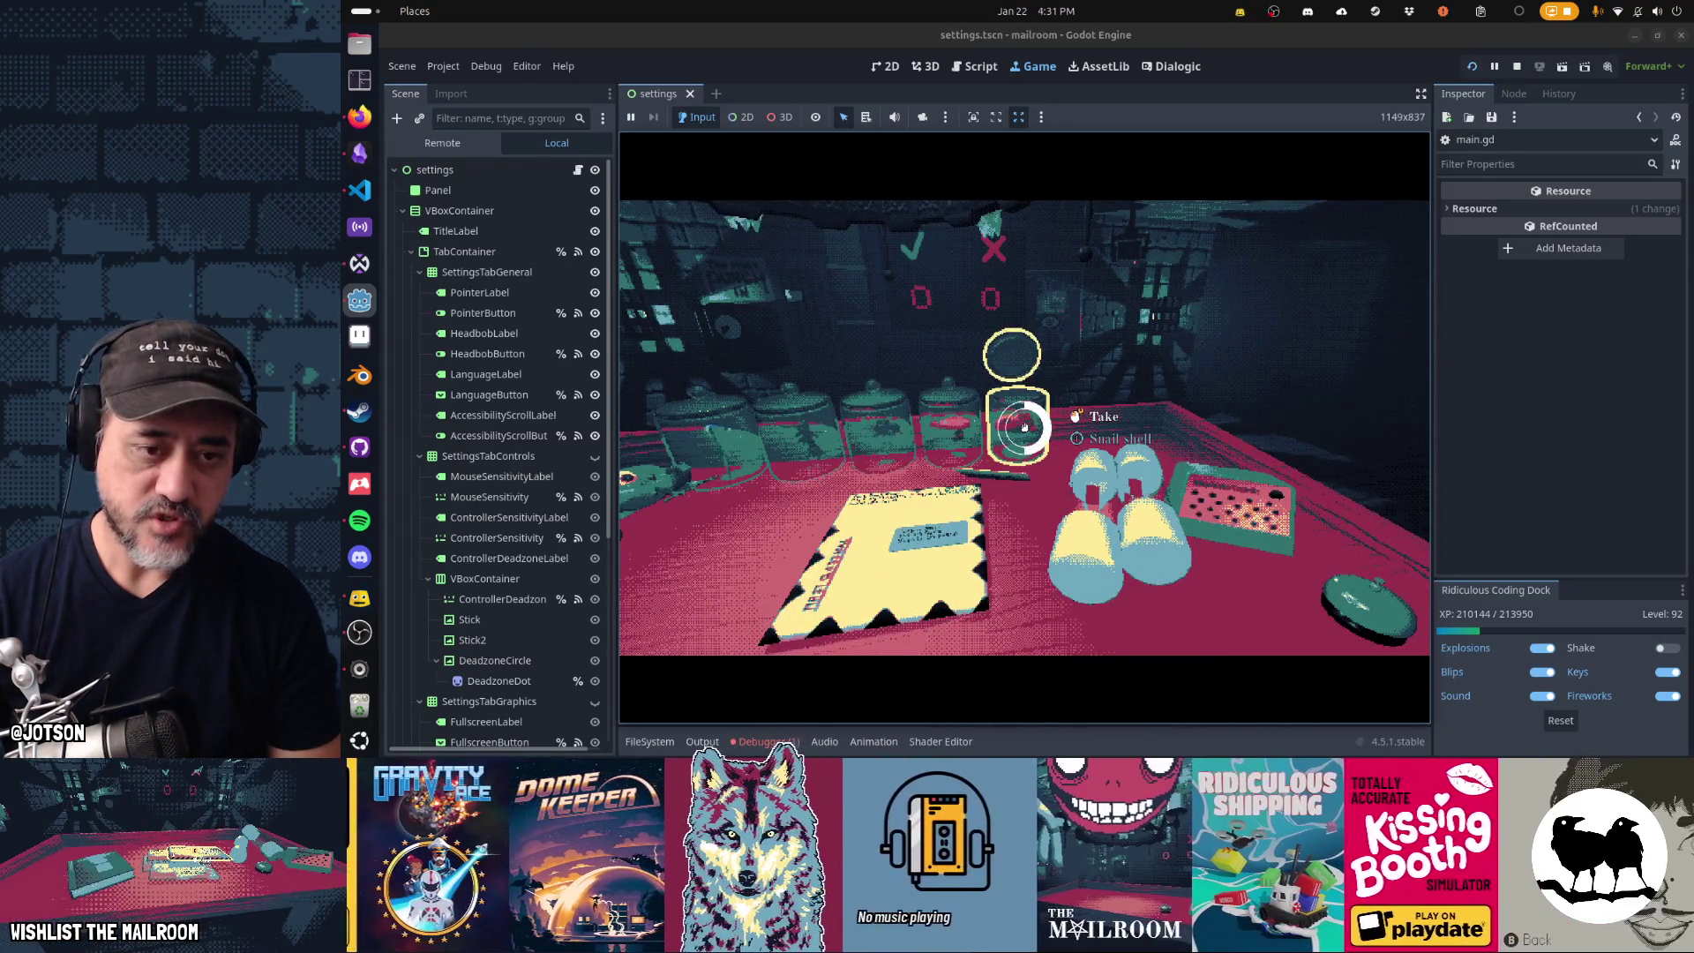
pyautogui.moveTo(1024, 427); pyautogui.dragTo(1025, 427)
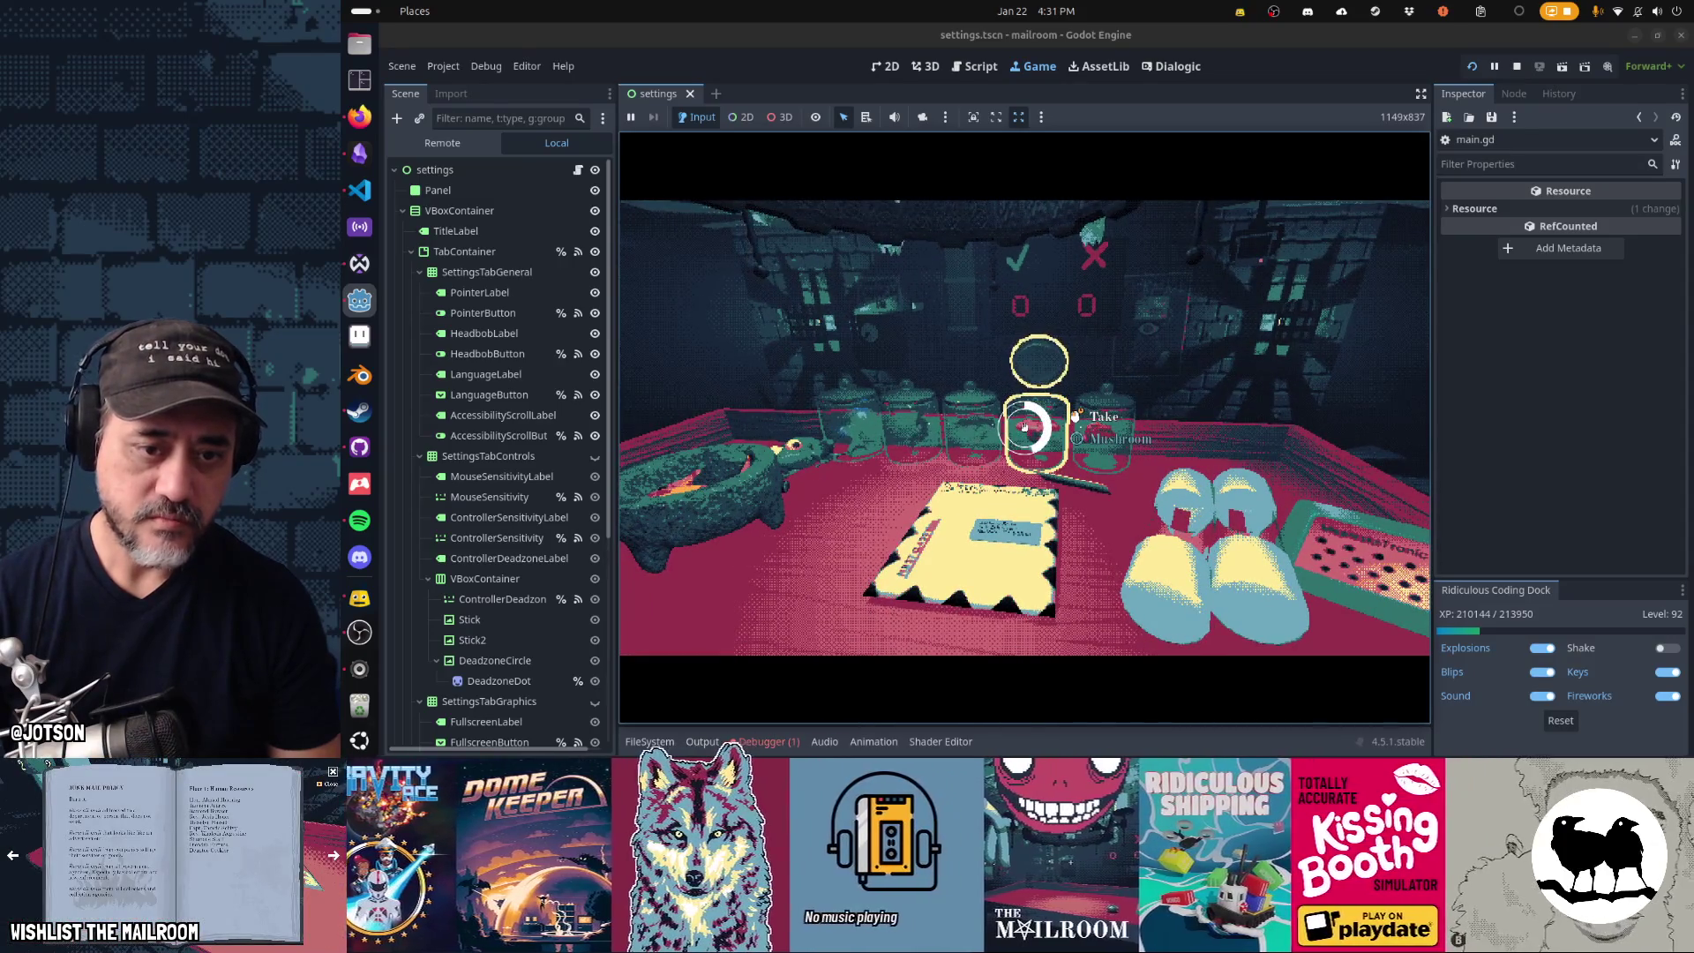
pyautogui.click(1024, 427)
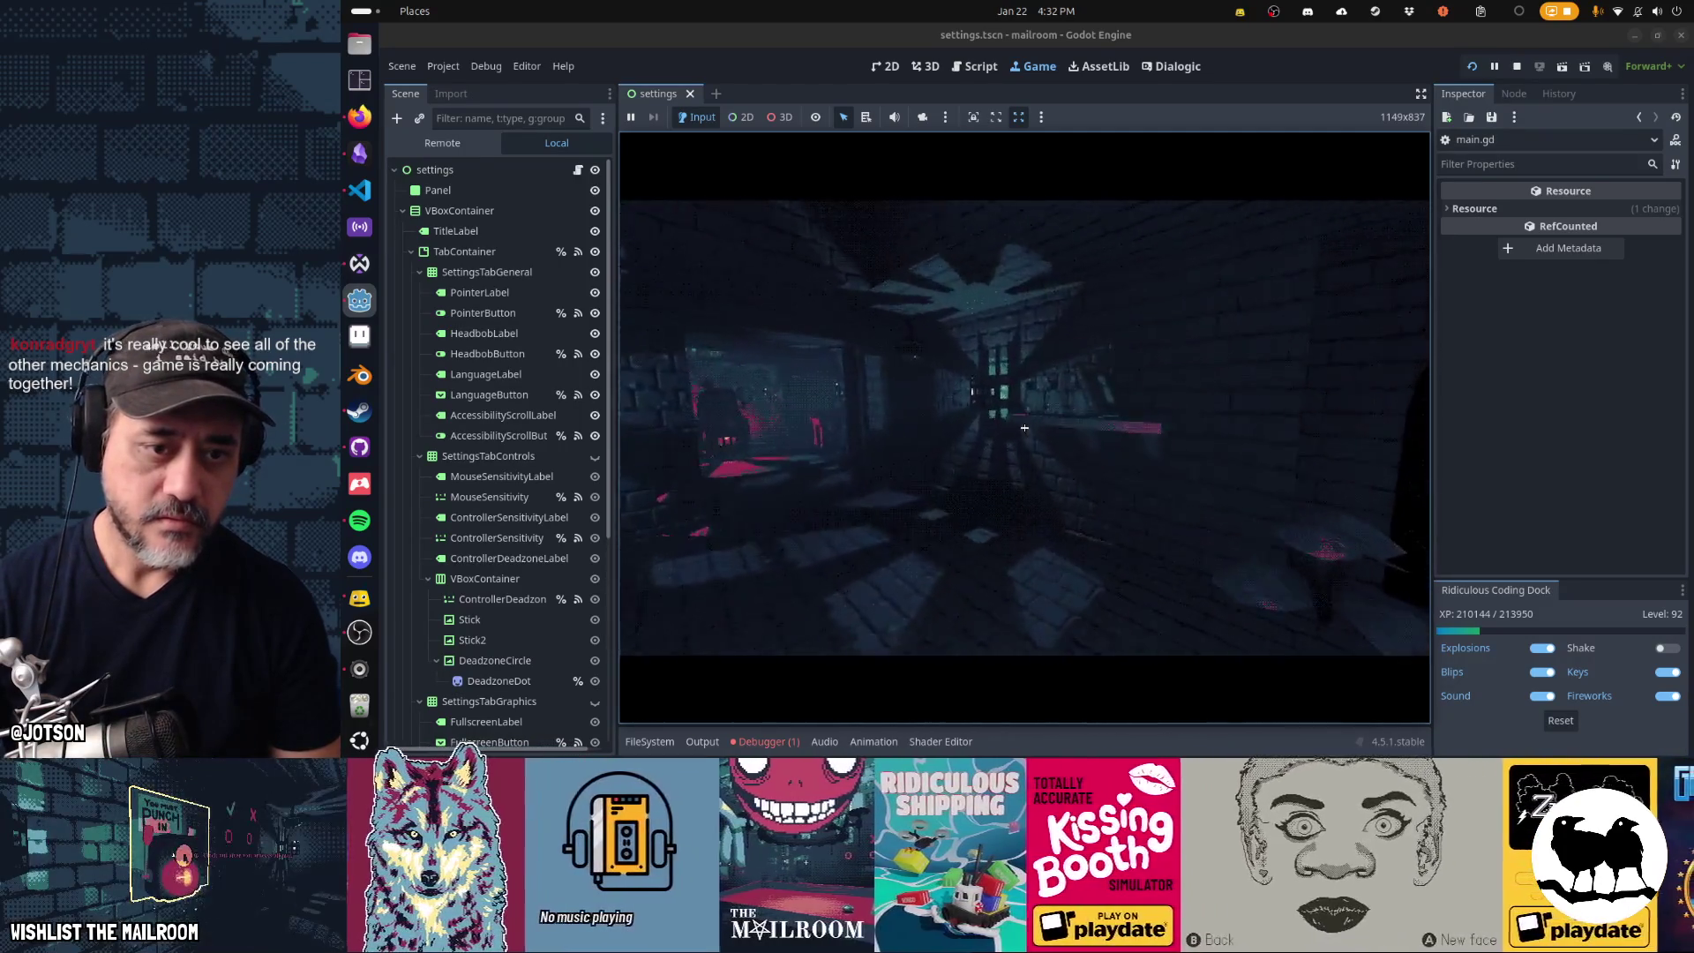
# - Set the mixture-filled mortar on the desk and insert the mixture into the canister
pyautogui.click(1025, 428)
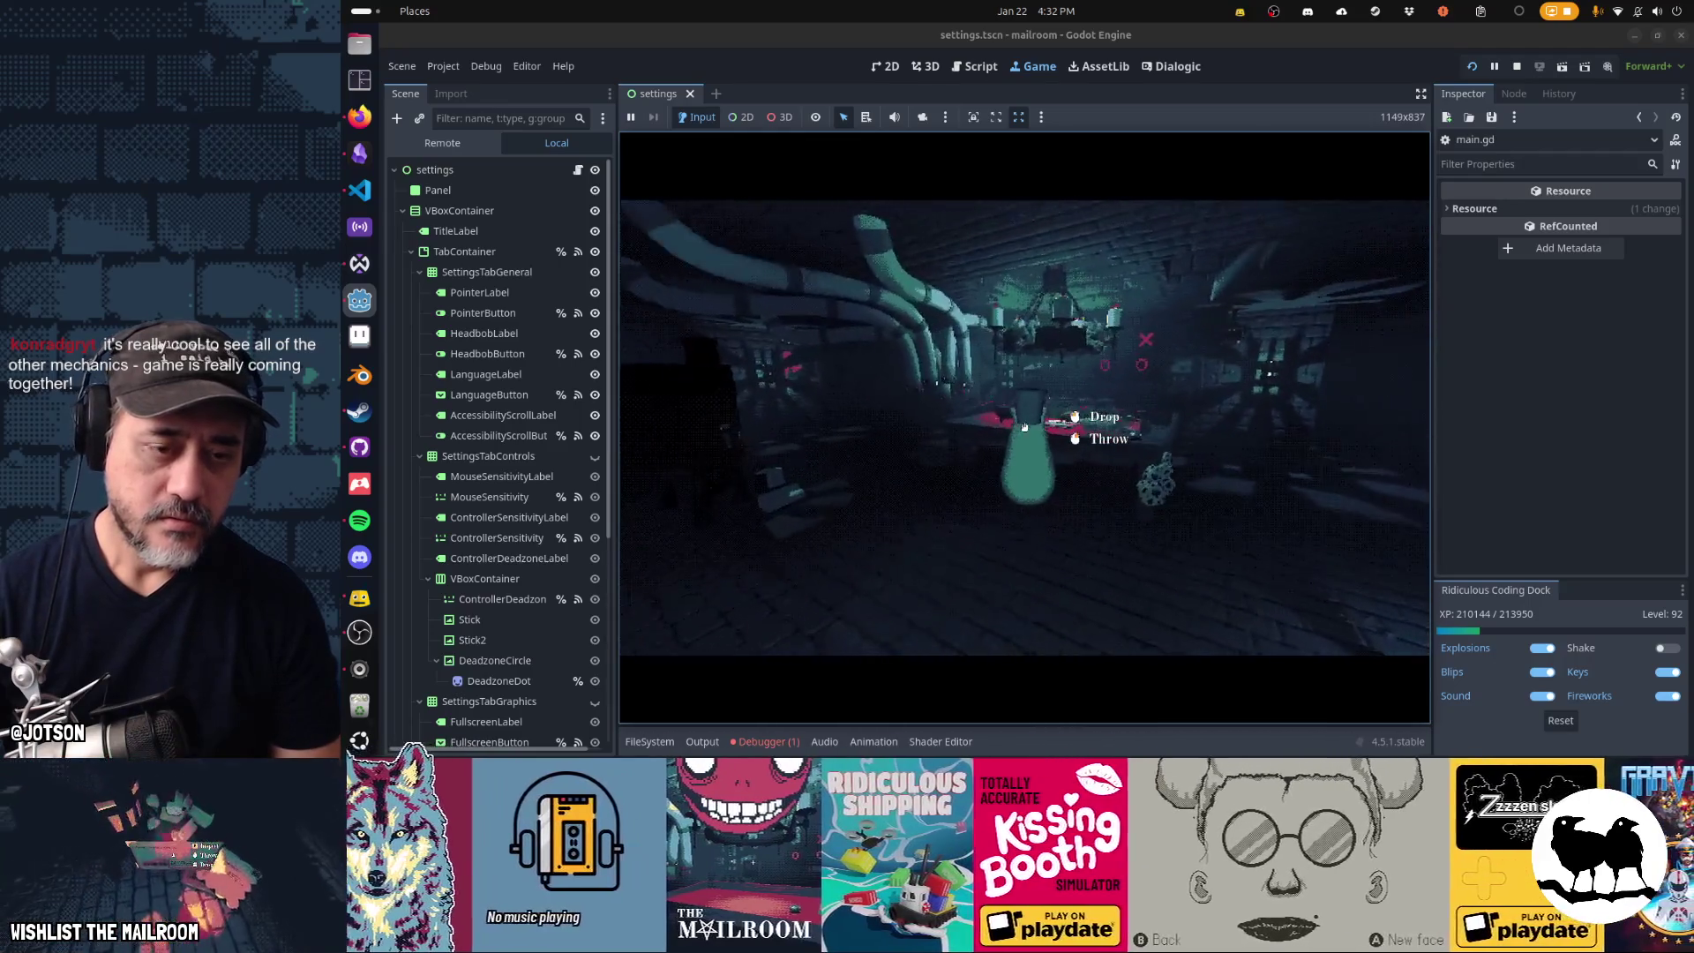
pyautogui.click(1025, 428)
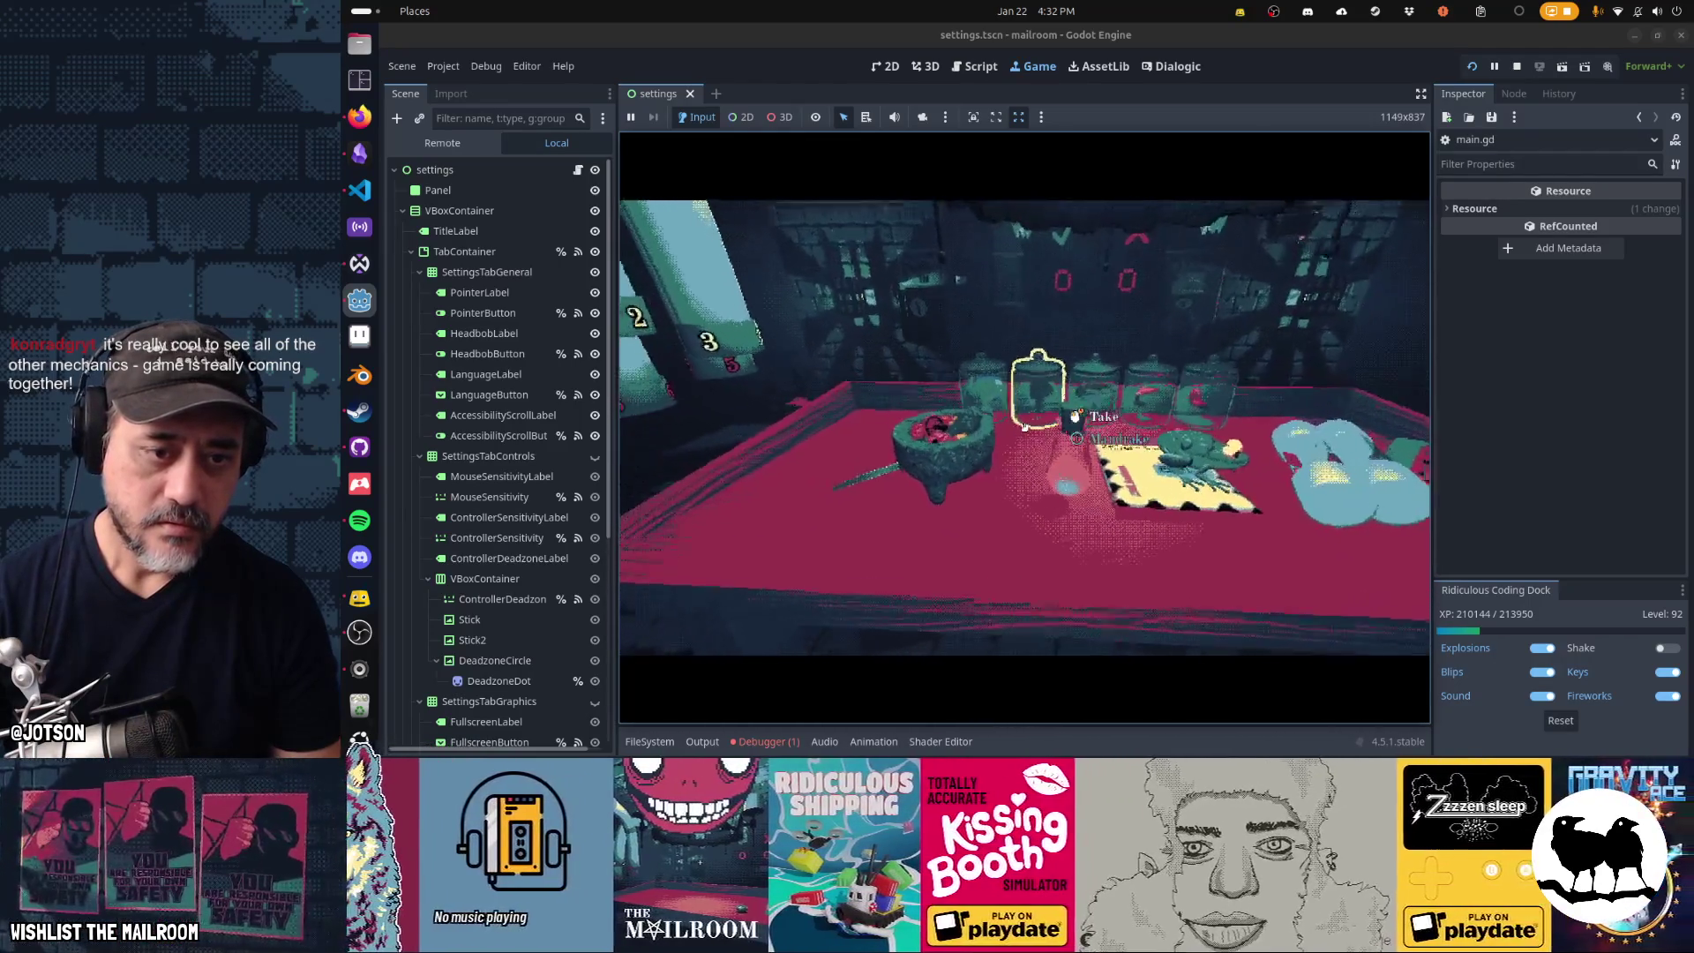
pyautogui.click(1025, 428)
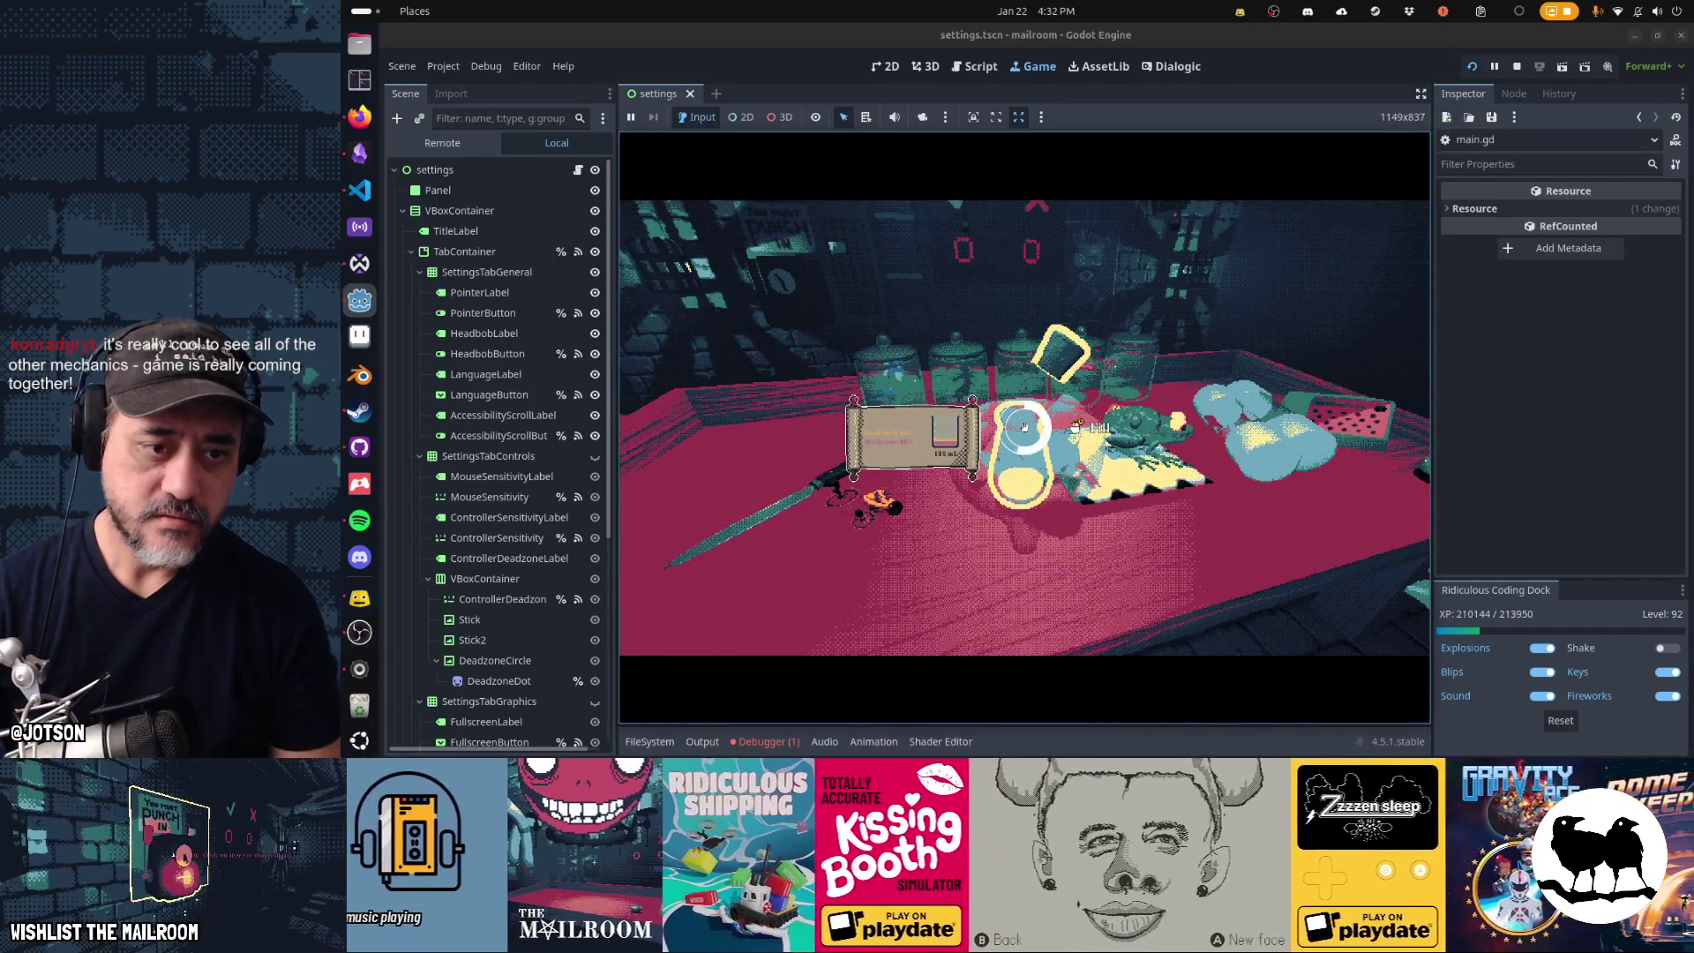
pyautogui.click(1025, 428)
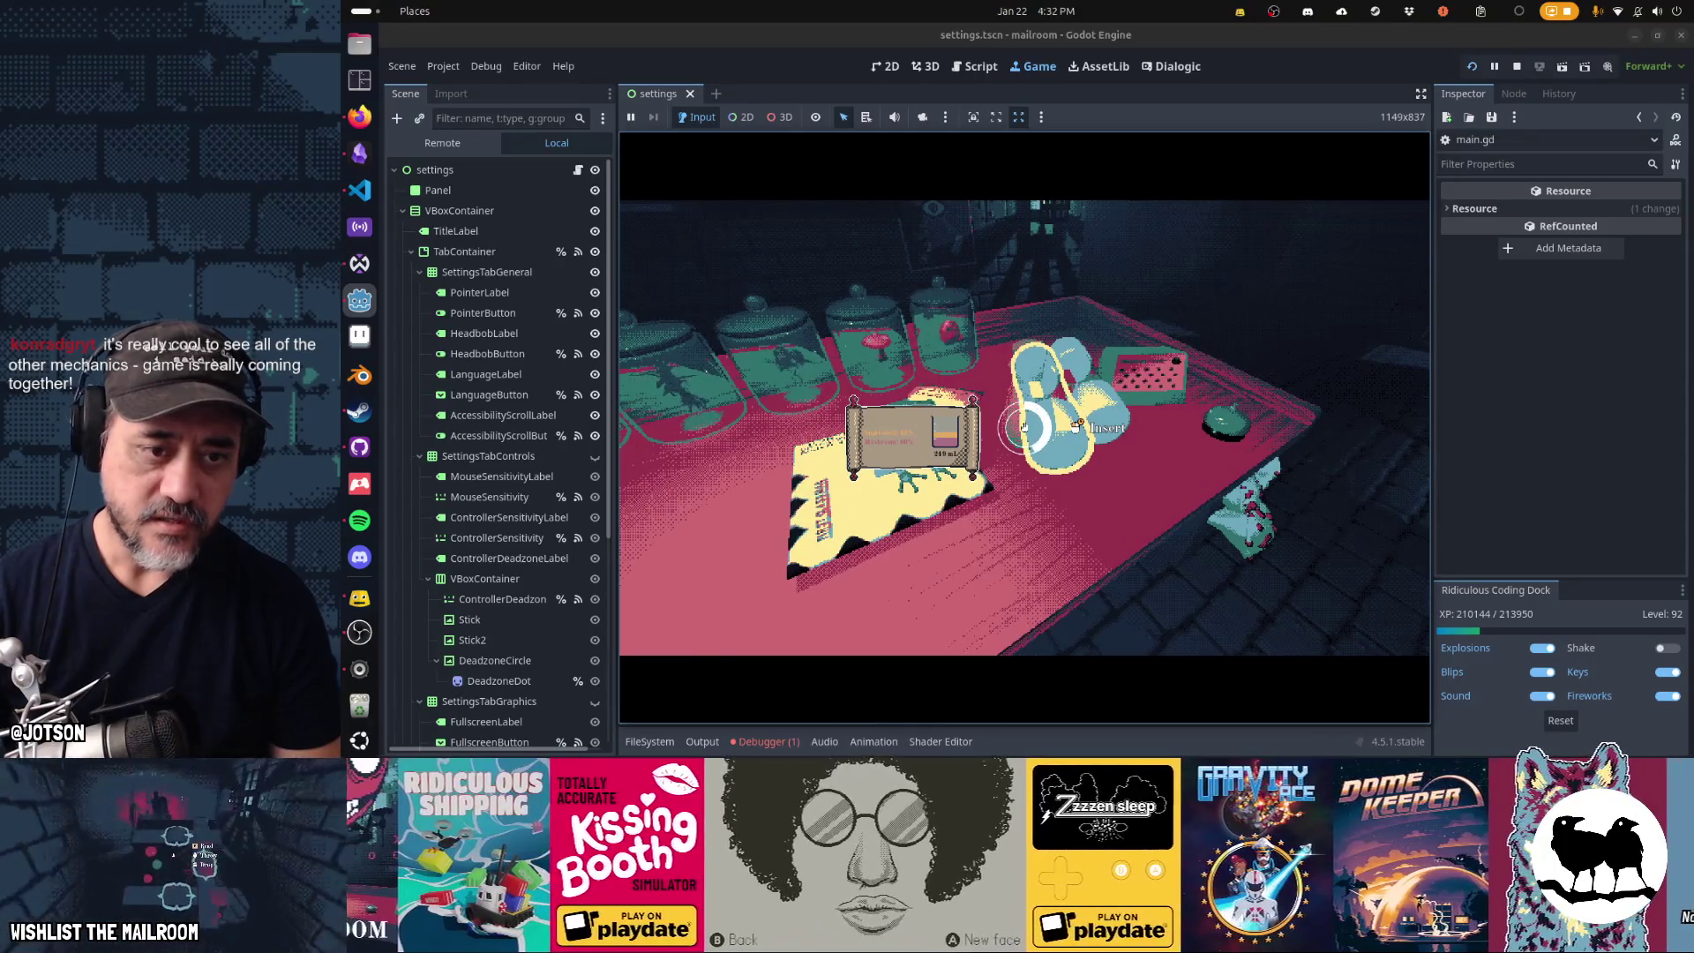
pyautogui.click(1023, 428)
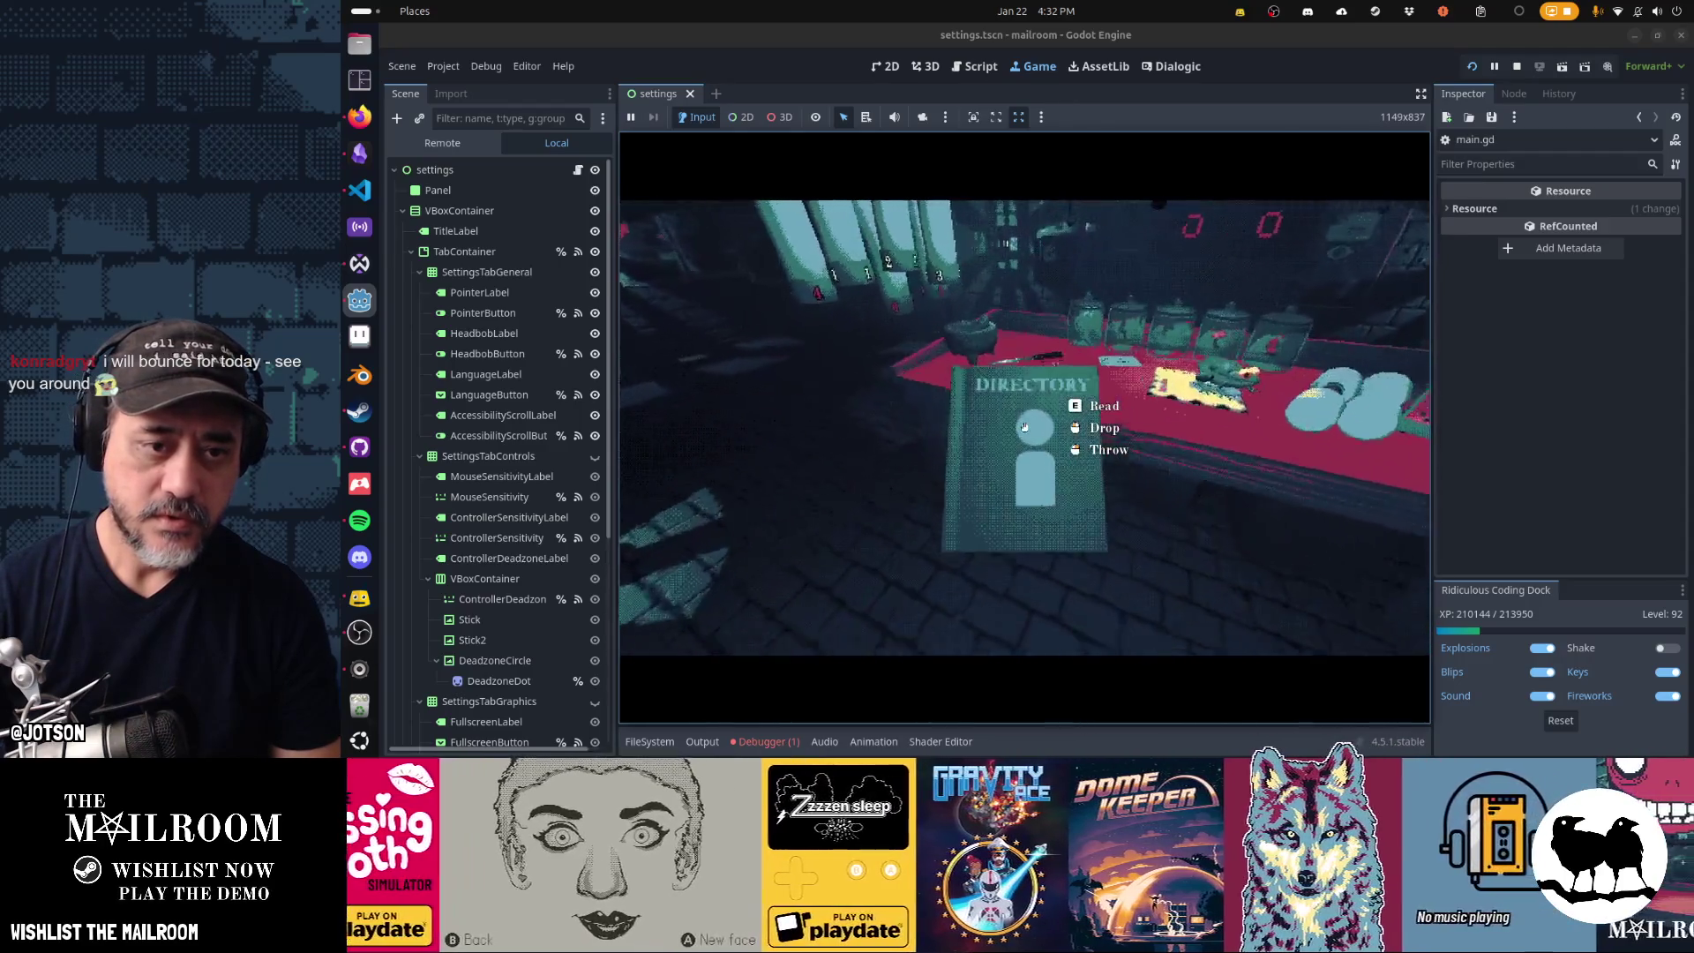
# - Pick the Lab staff entry in the directory and send the canister down the floor 3 tube
pyautogui.click(1024, 428)
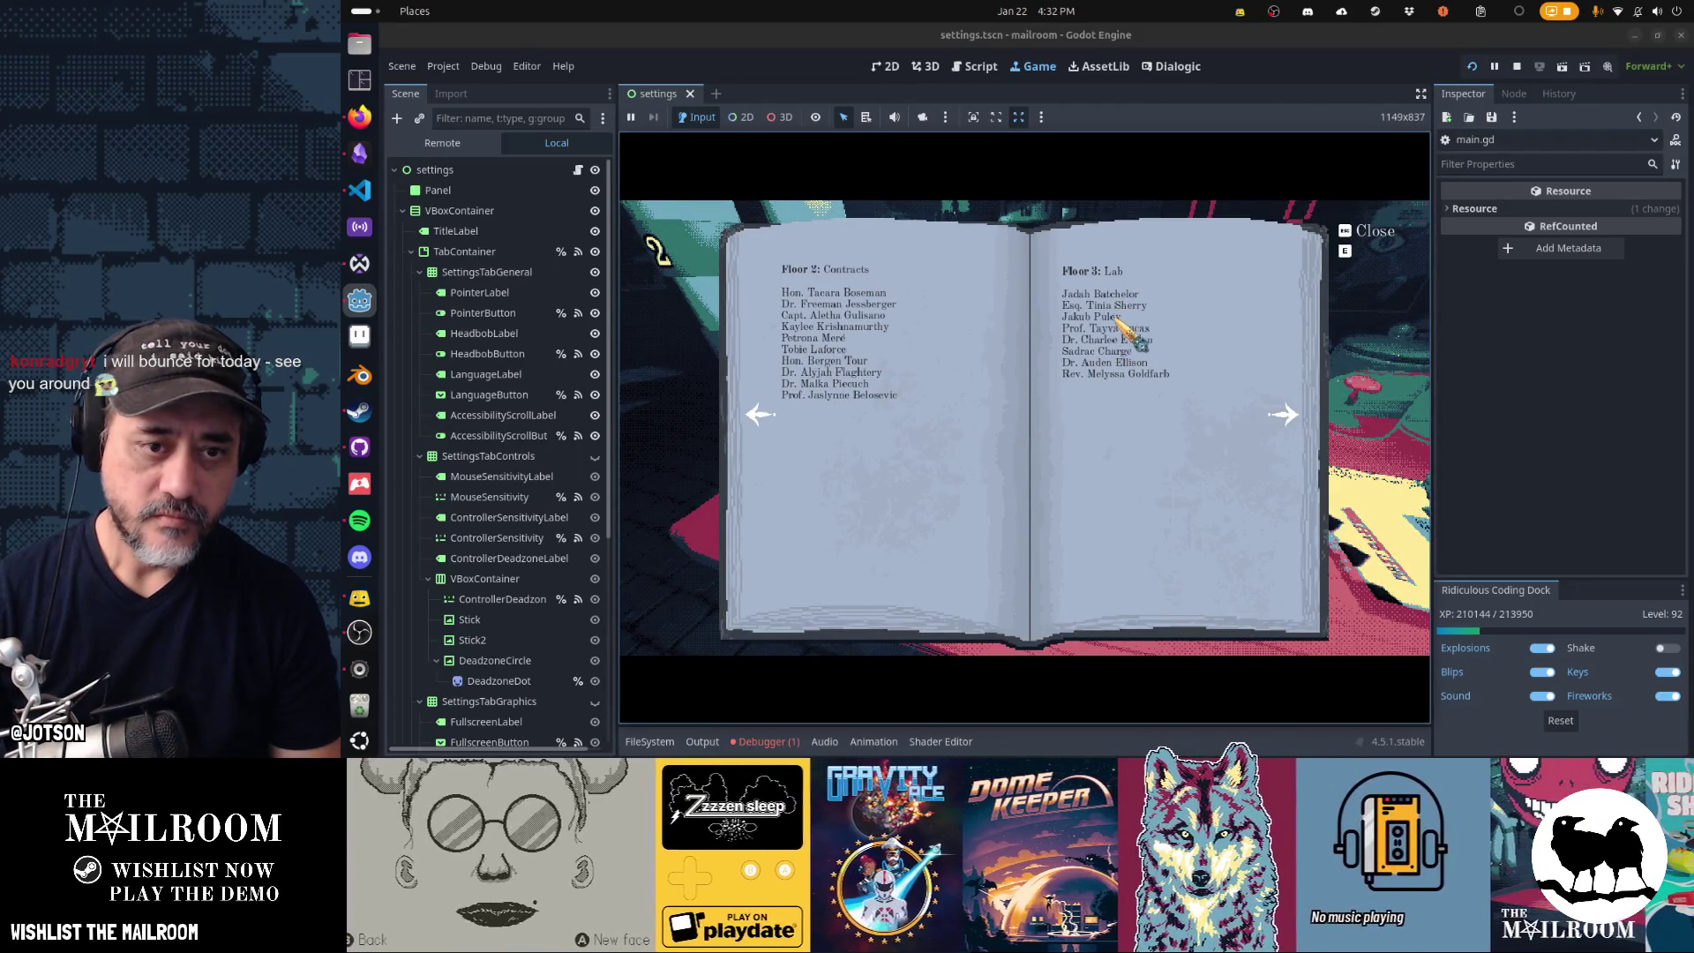
pyautogui.click(1119, 333)
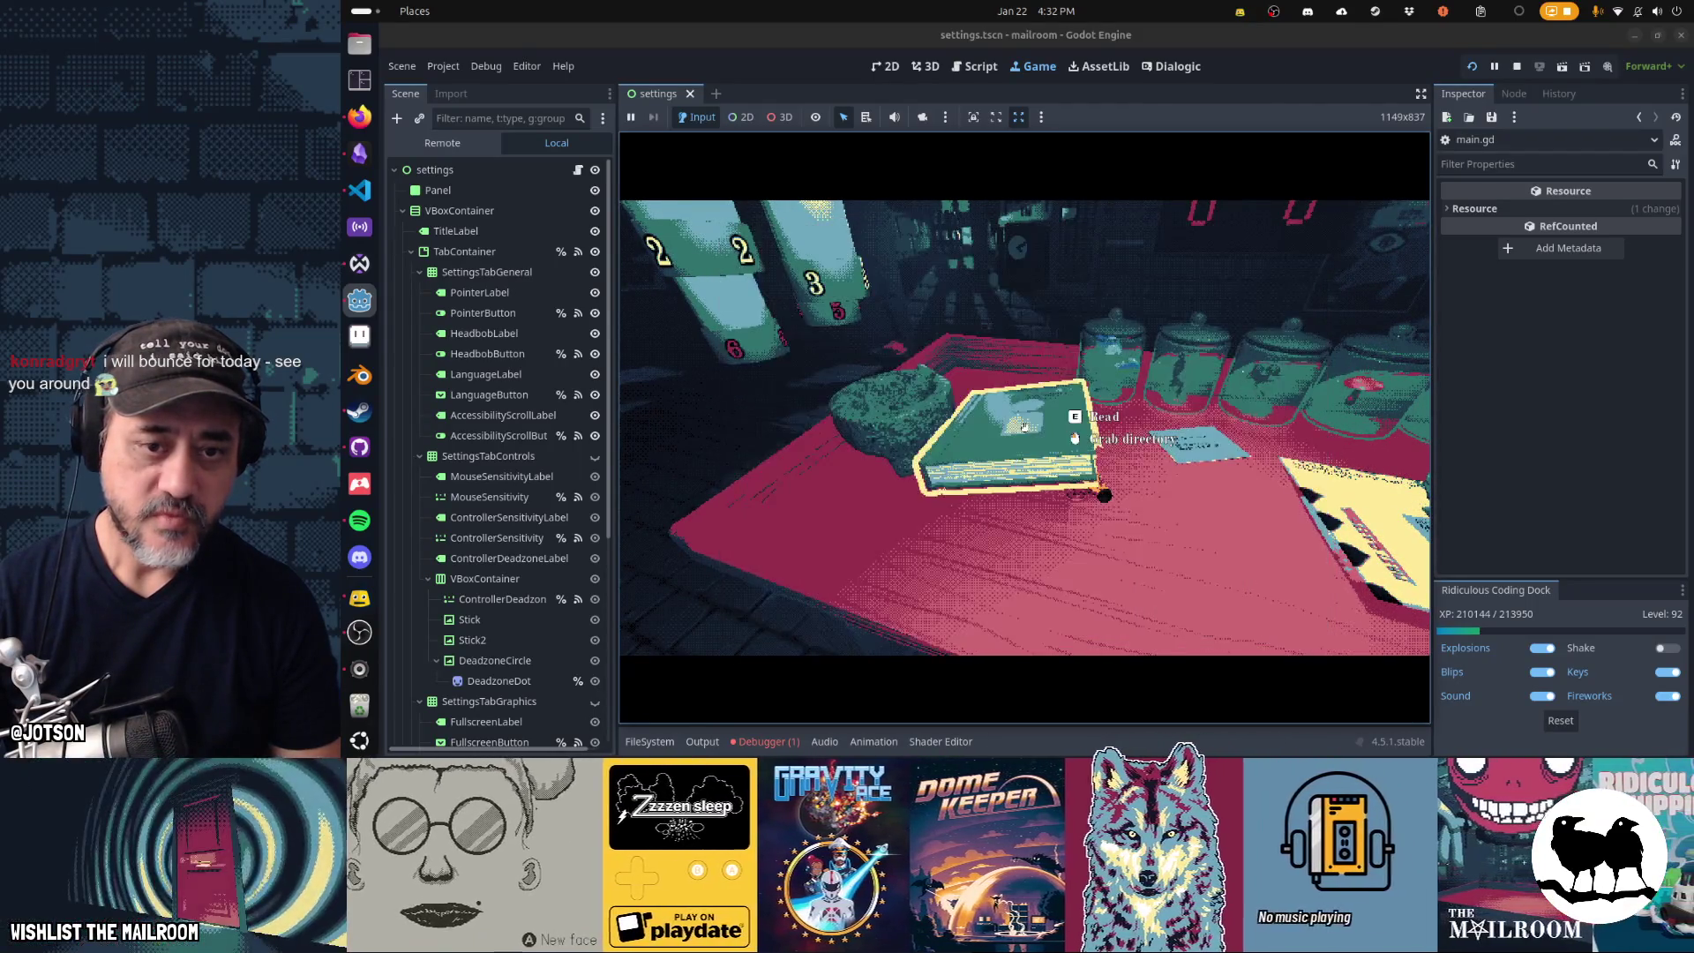
pyautogui.press('e')
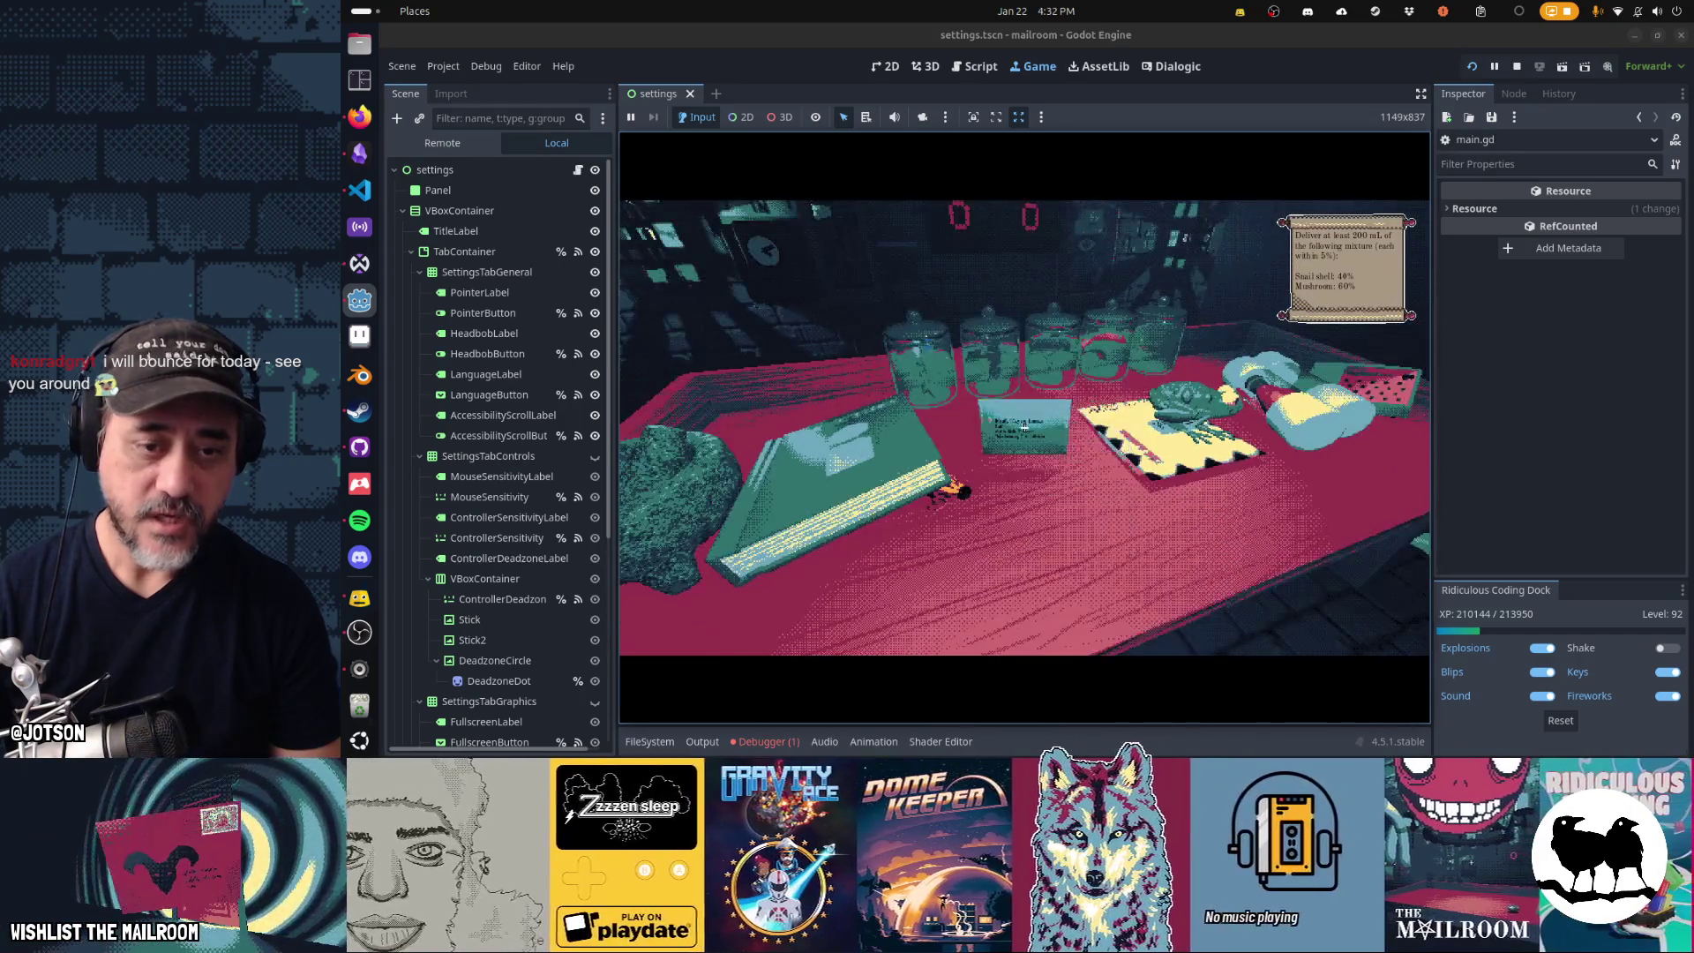
pyautogui.click(1024, 427)
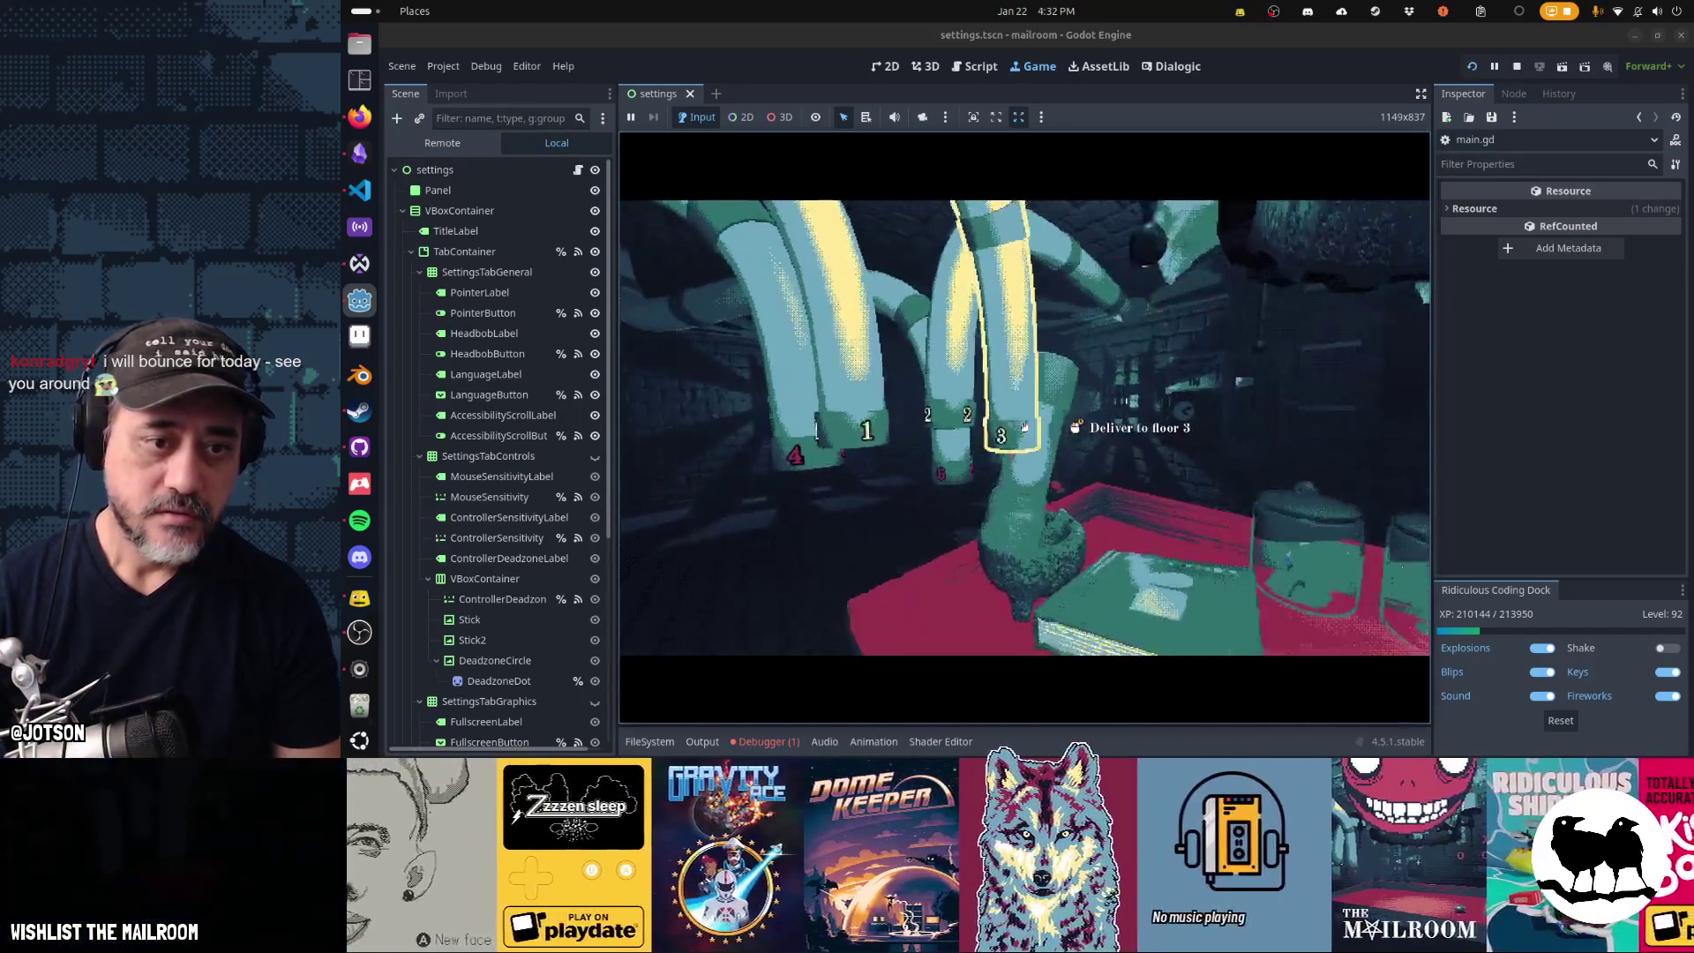
pyautogui.click(1024, 427)
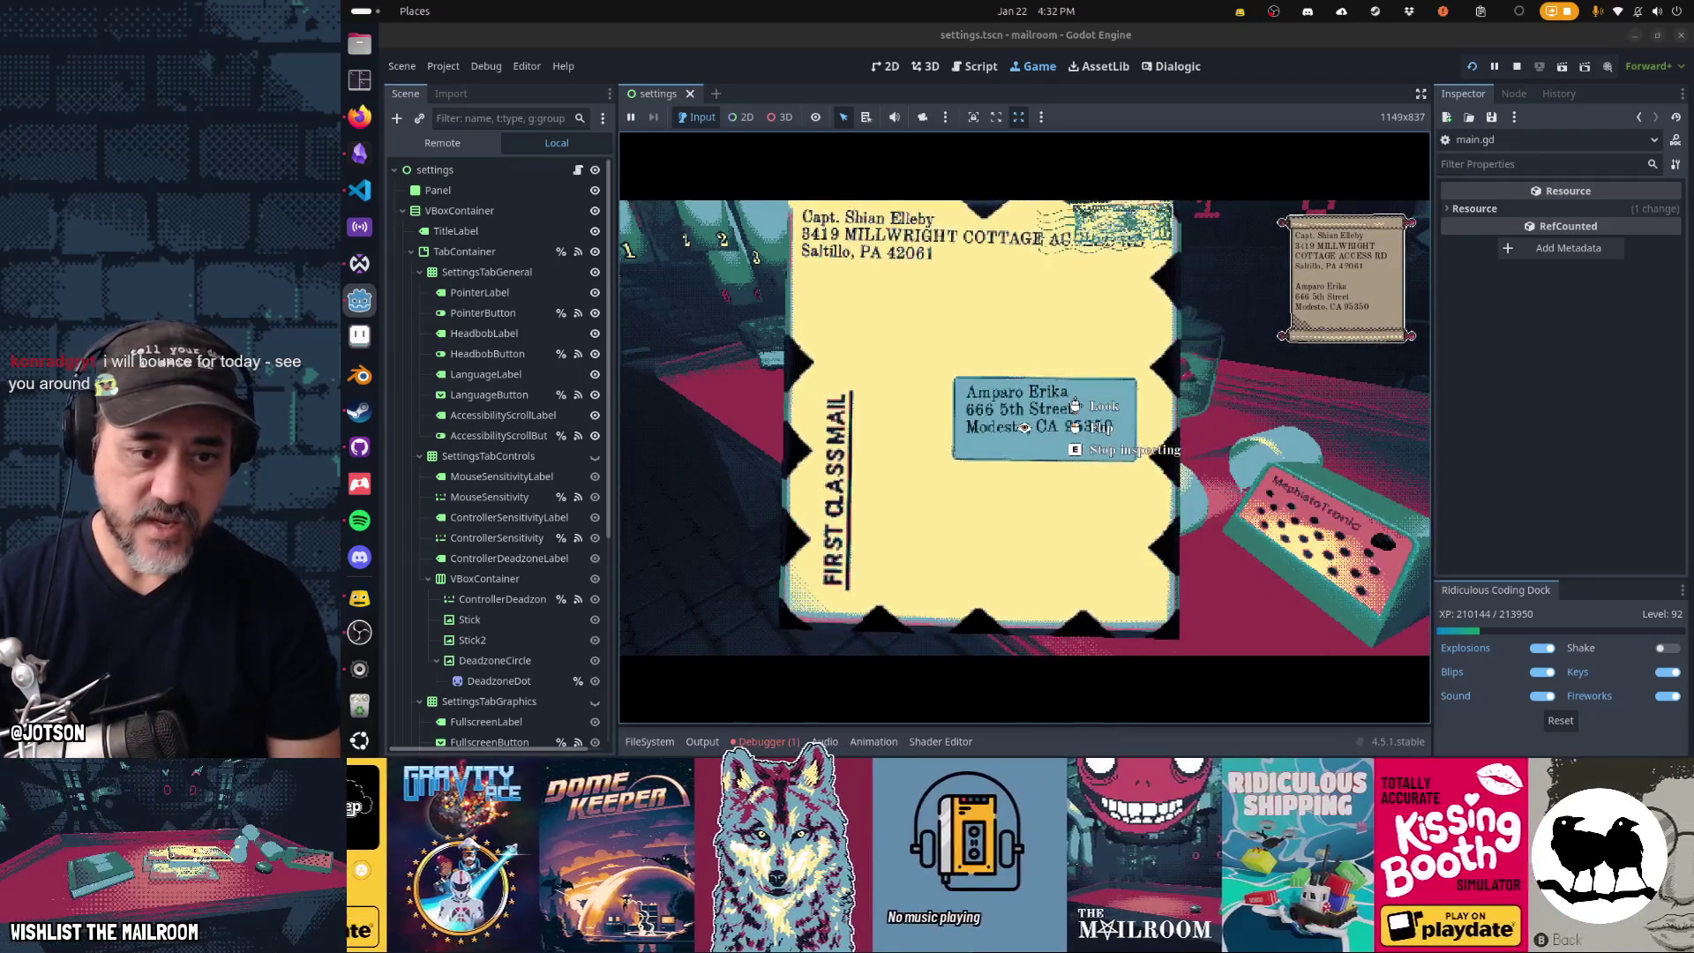
# - Insert the envelope into a canister and send it down the floor 1 tube
pyautogui.press('e')
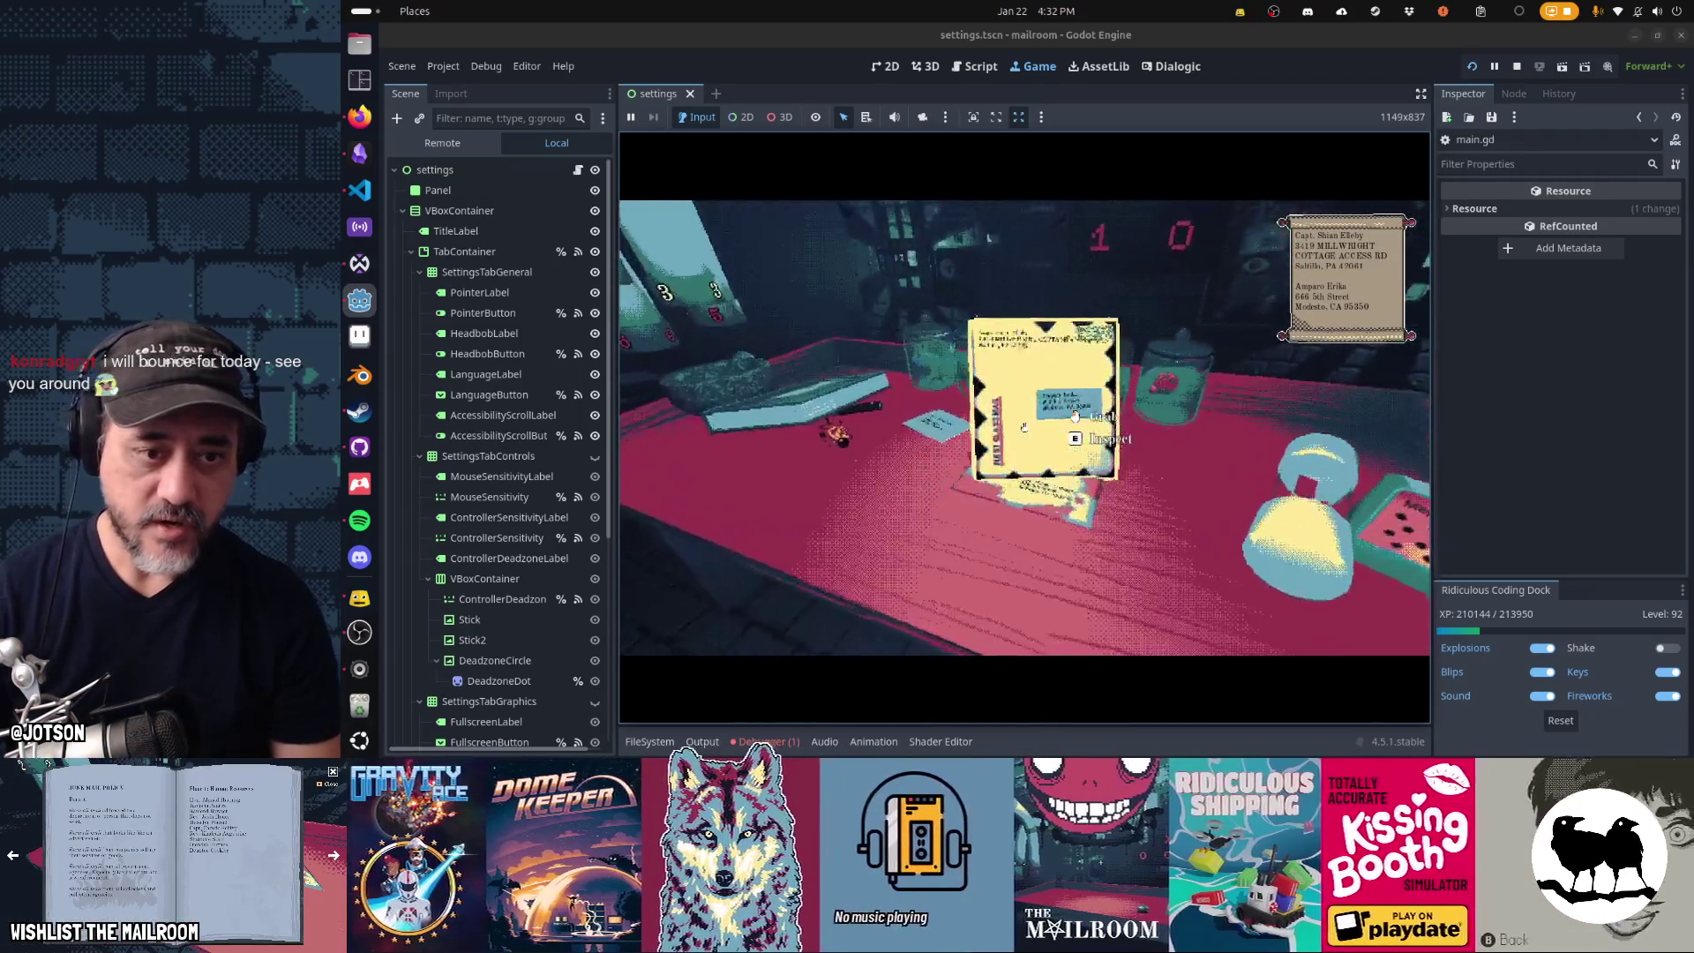
pyautogui.press('e')
pyautogui.press('e')
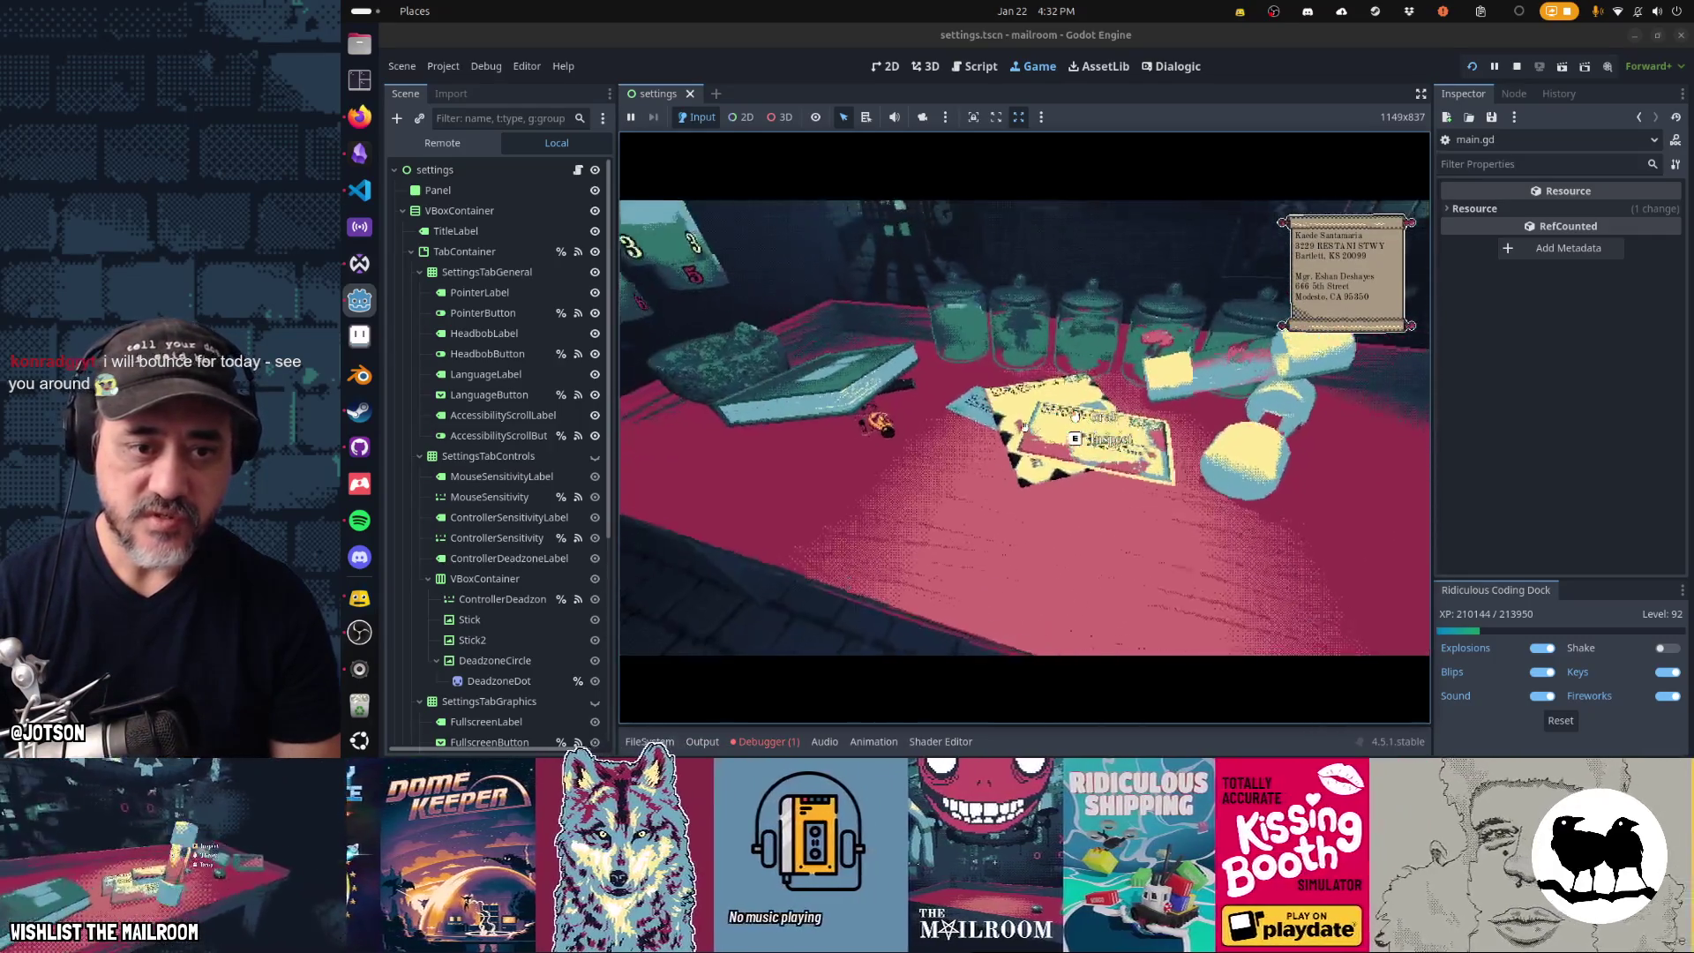
pyautogui.click(1024, 427)
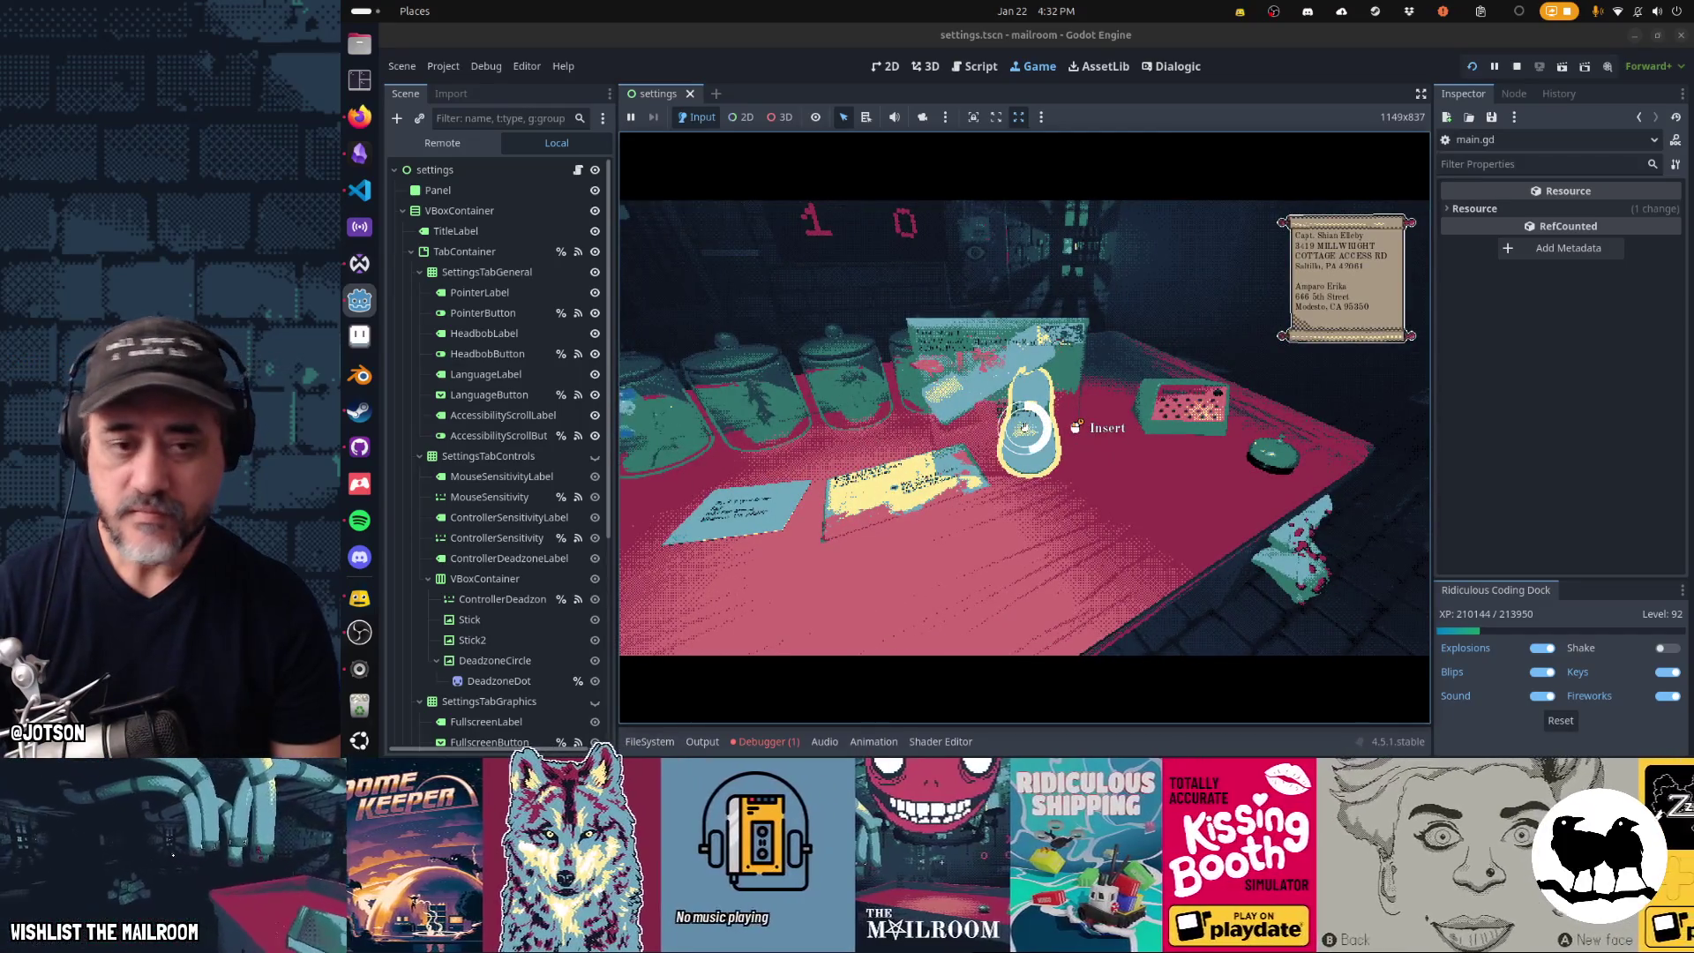
pyautogui.click(1024, 427)
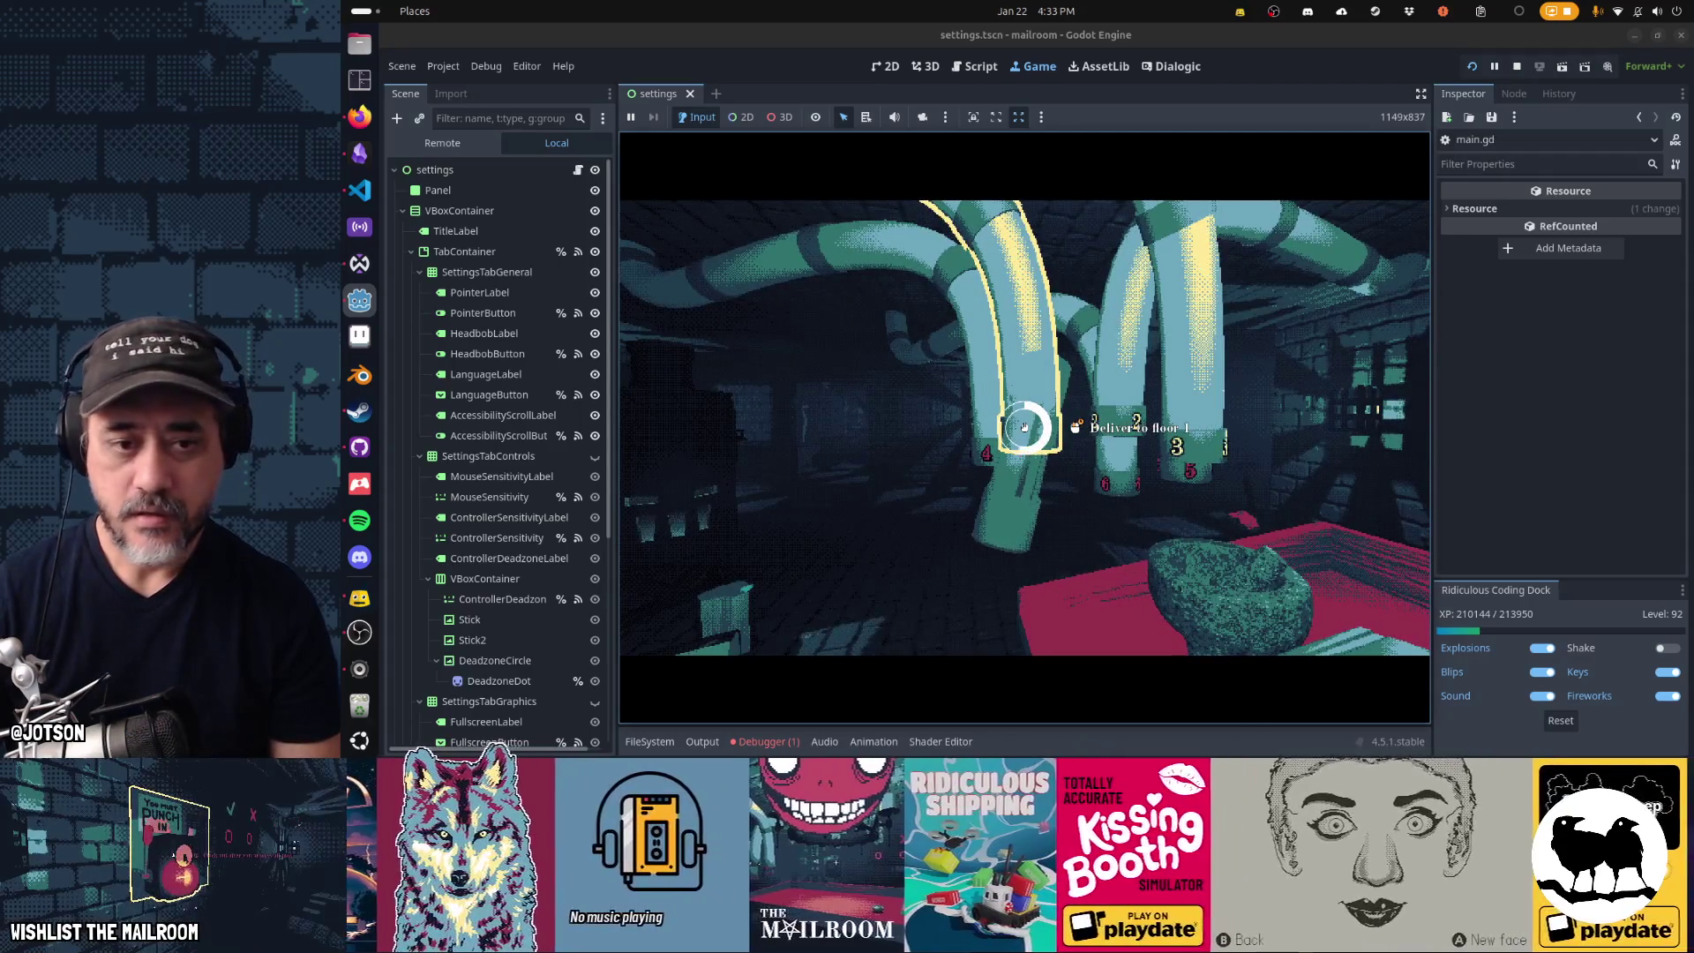
pyautogui.click(1023, 428)
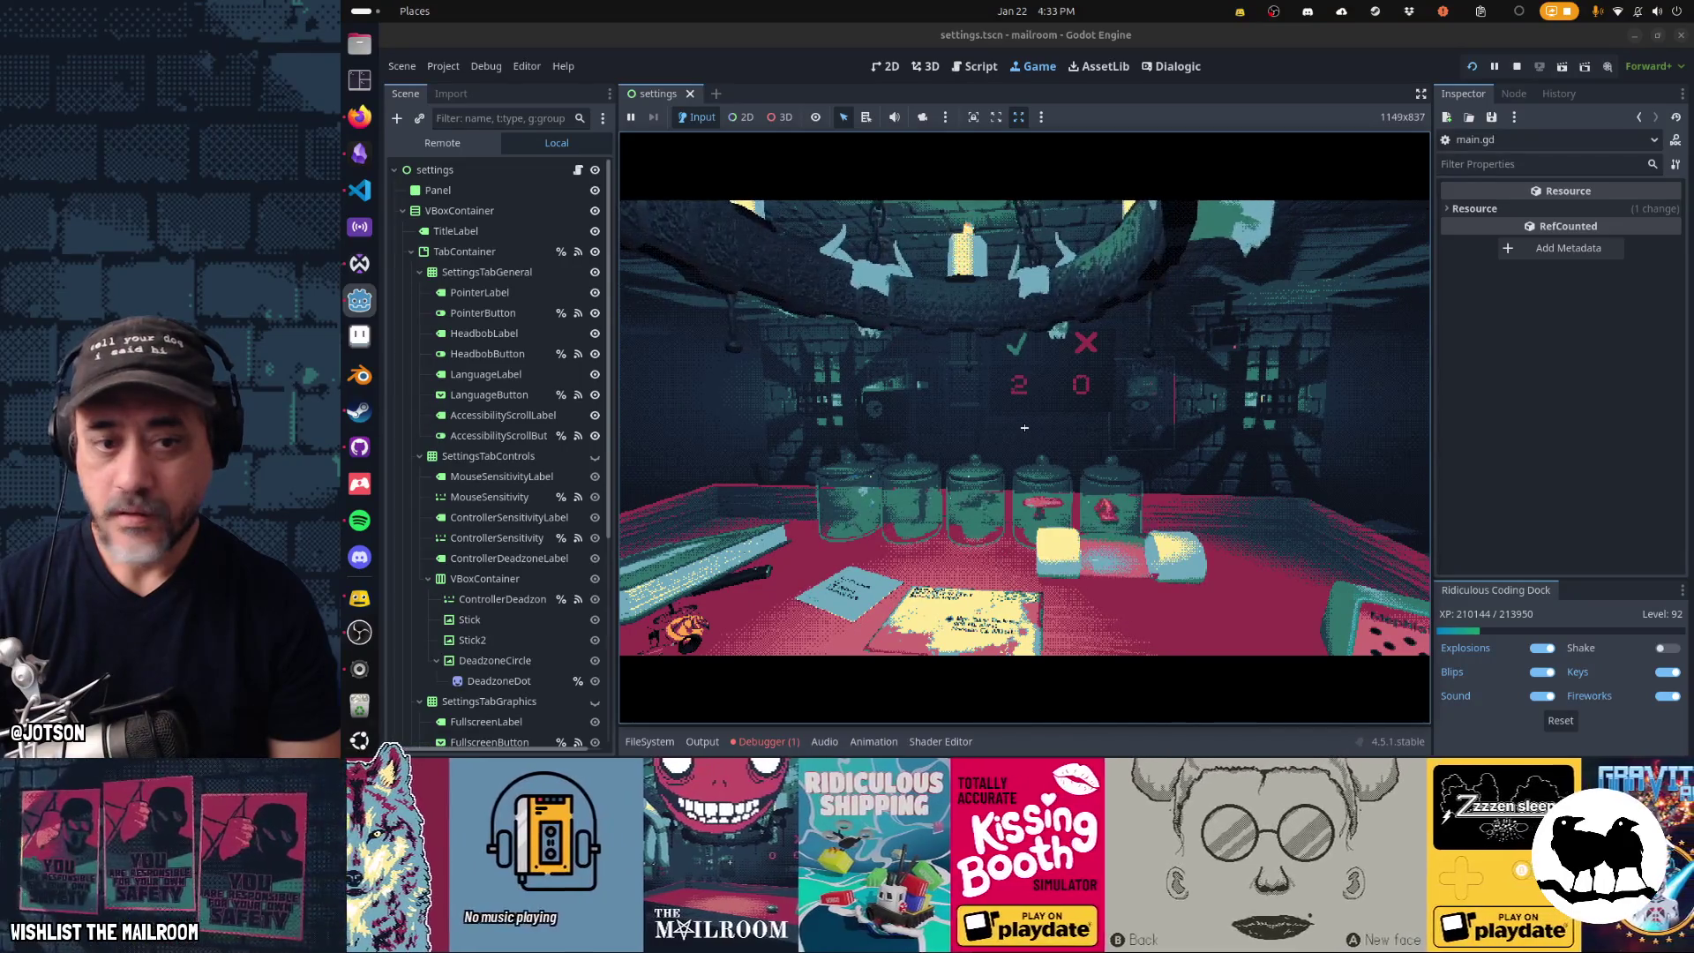
# - Pick up the next envelope and open the rulebook at the junk mail policy
pyautogui.click(1024, 427)
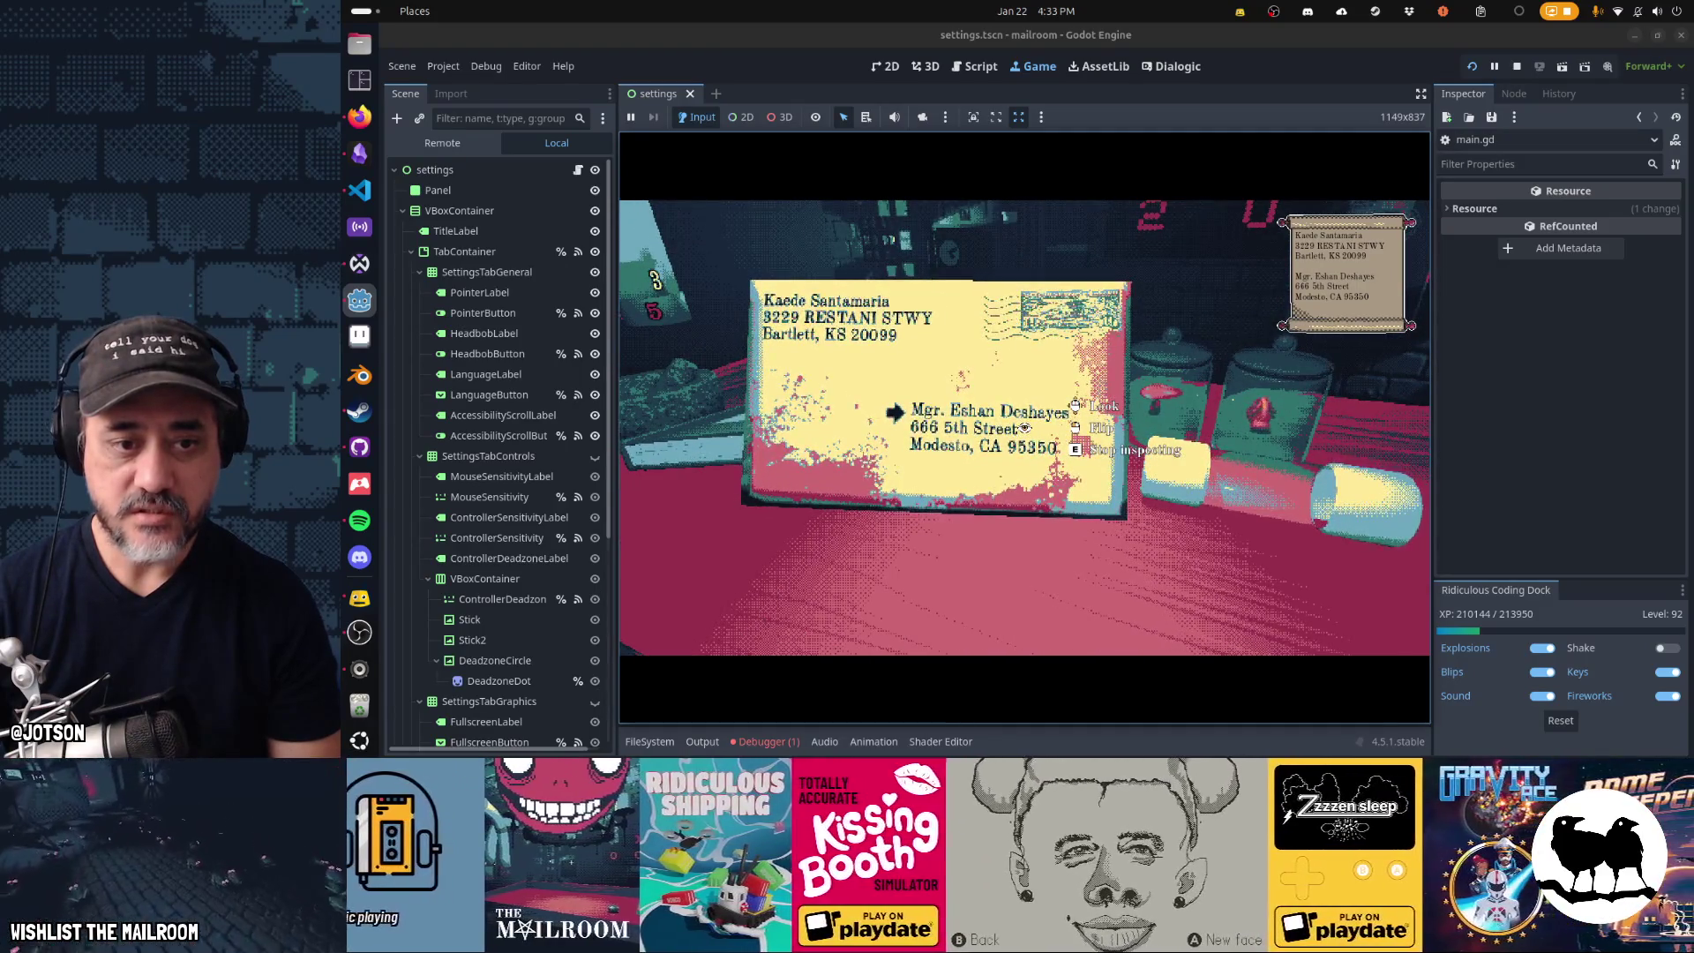
pyautogui.press('e')
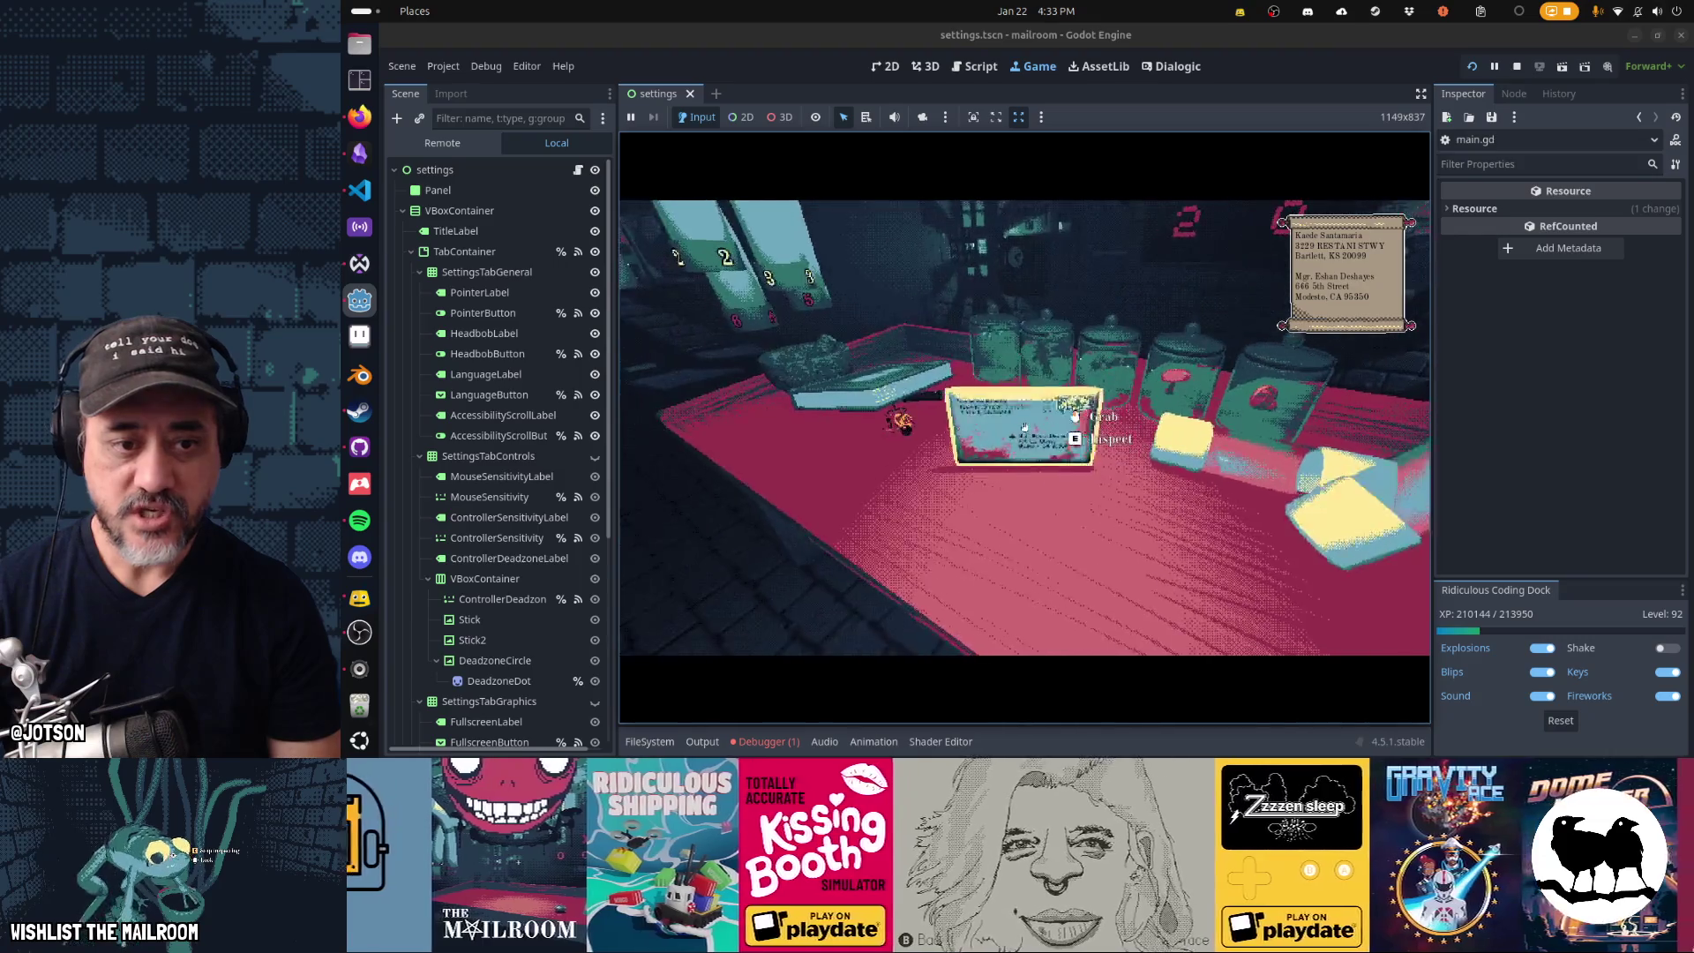
pyautogui.click(1006, 450)
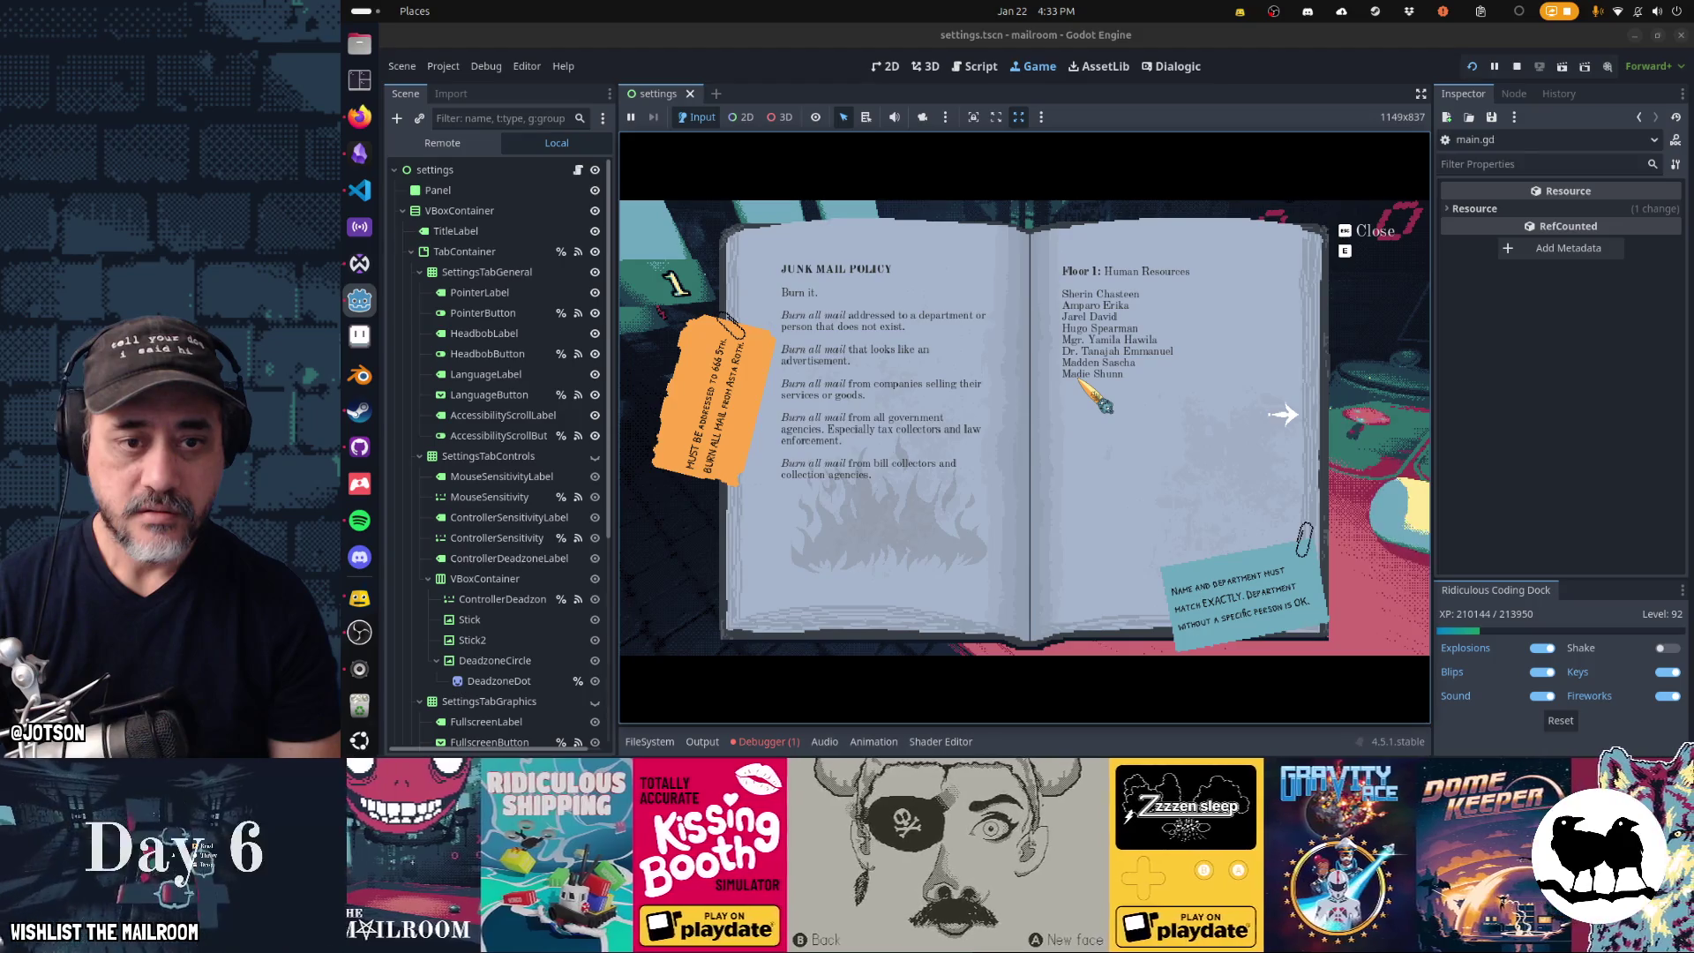
# - Turn to the Floor 2 and Floor 3 pages, flip back, and close the rulebook
pyautogui.click(1098, 402)
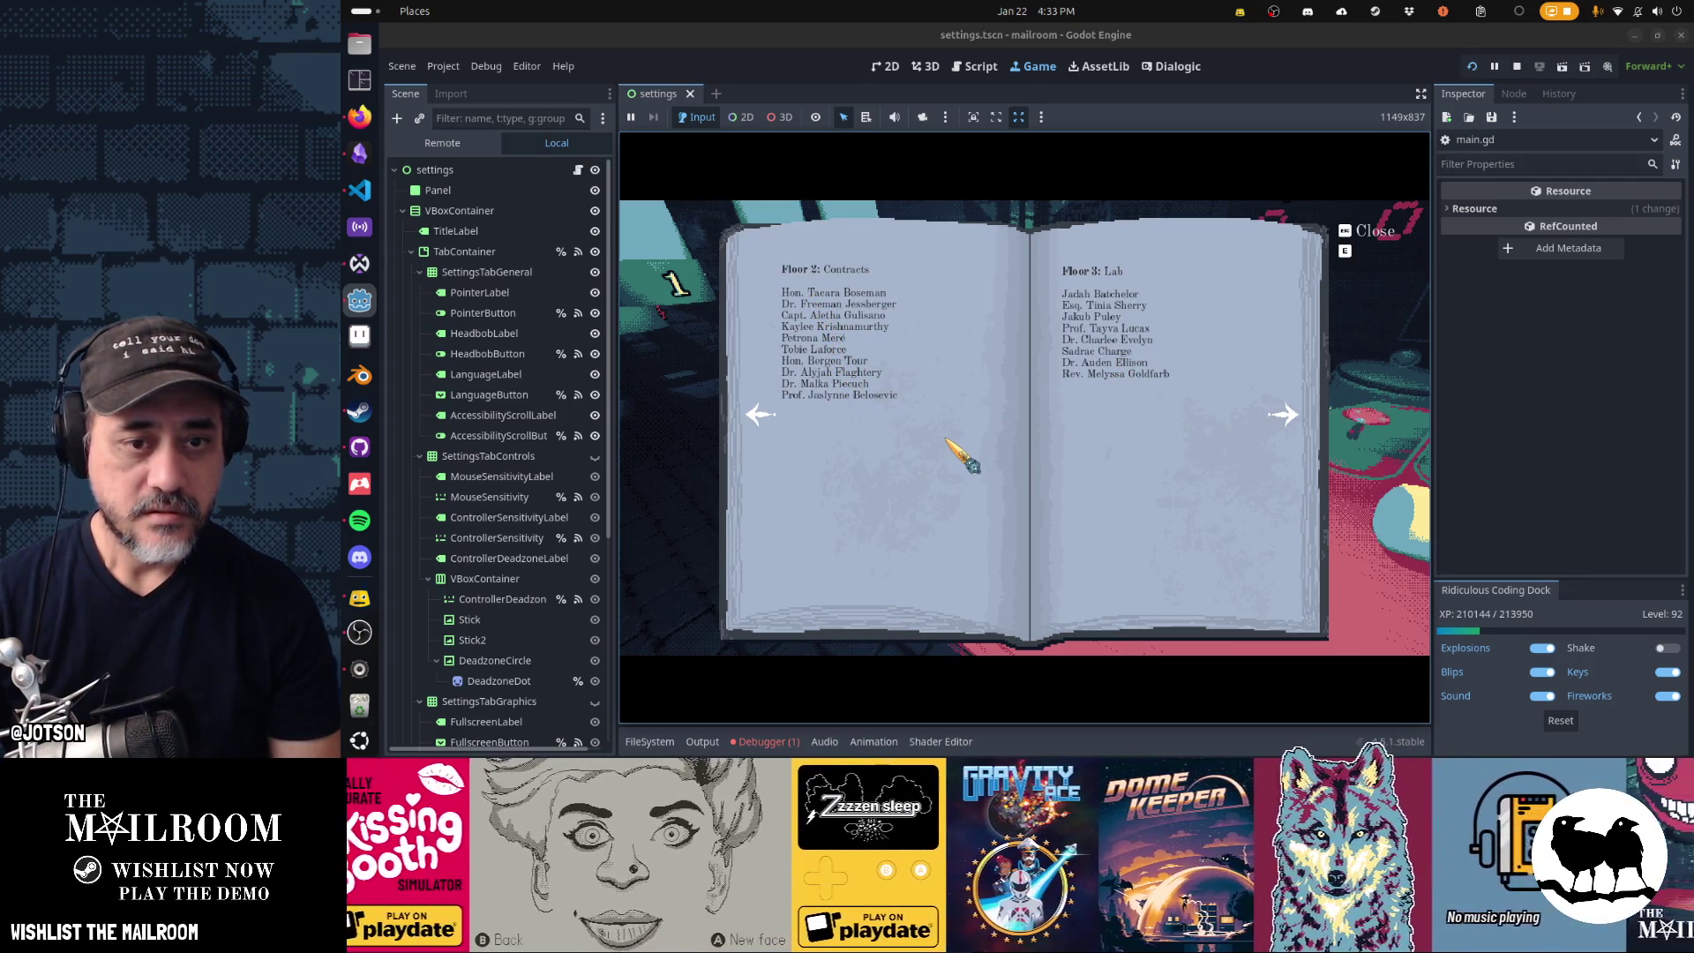
pyautogui.press('Left')
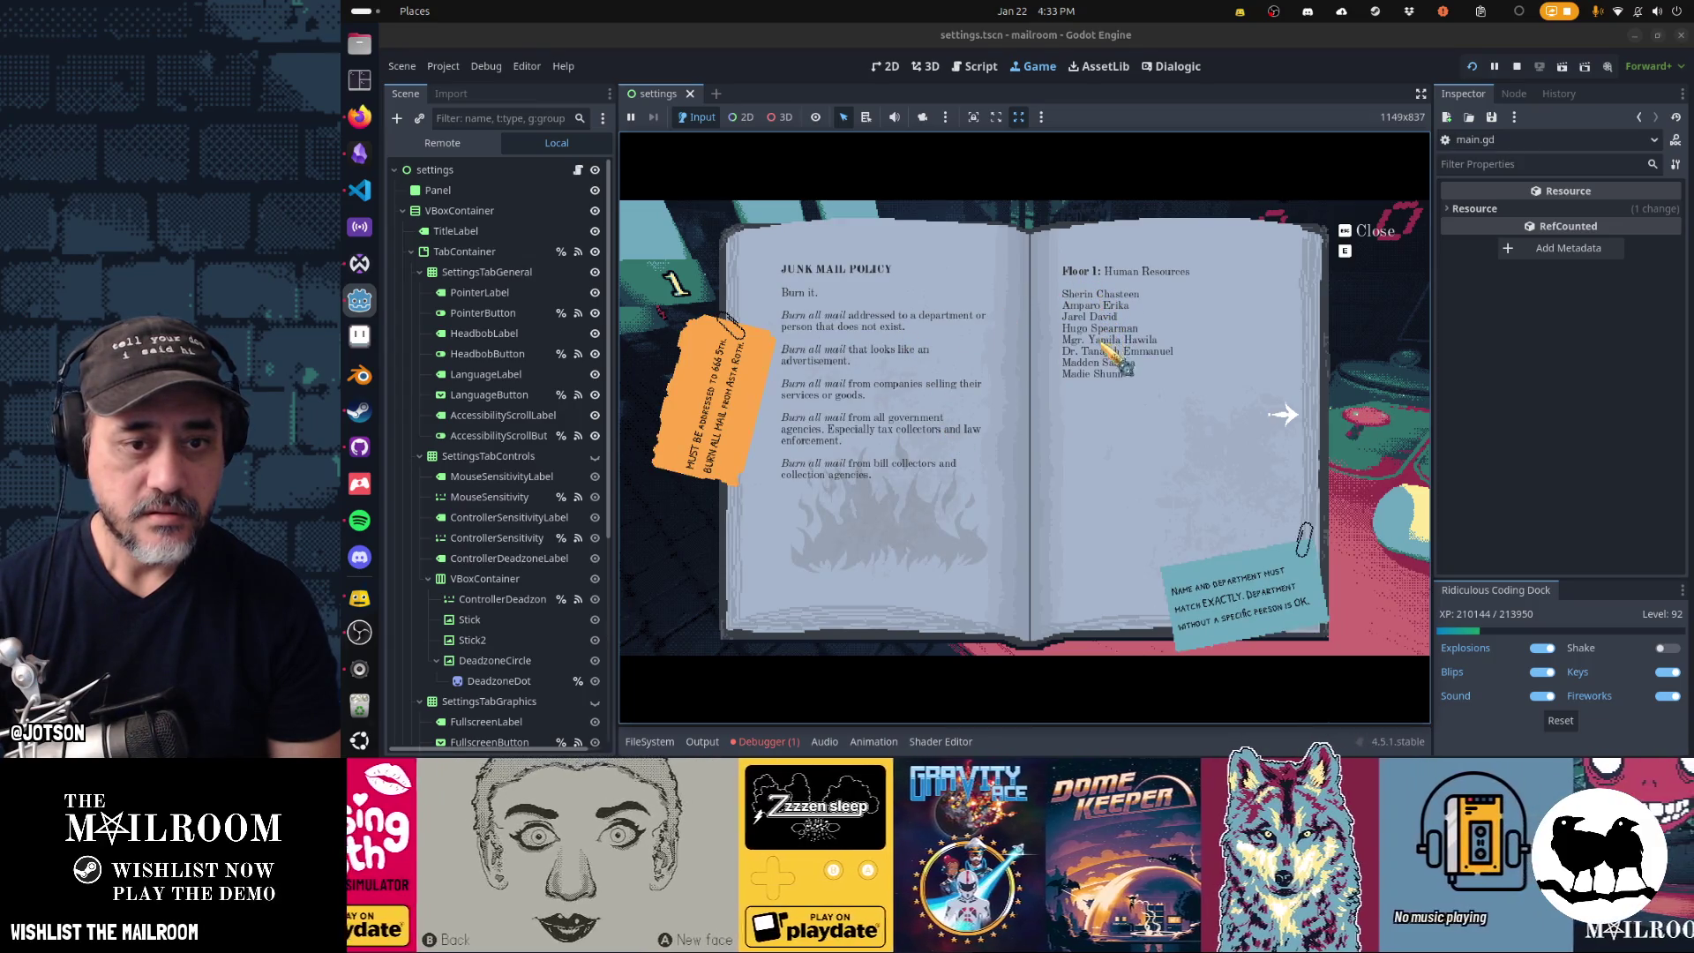
pyautogui.press('e')
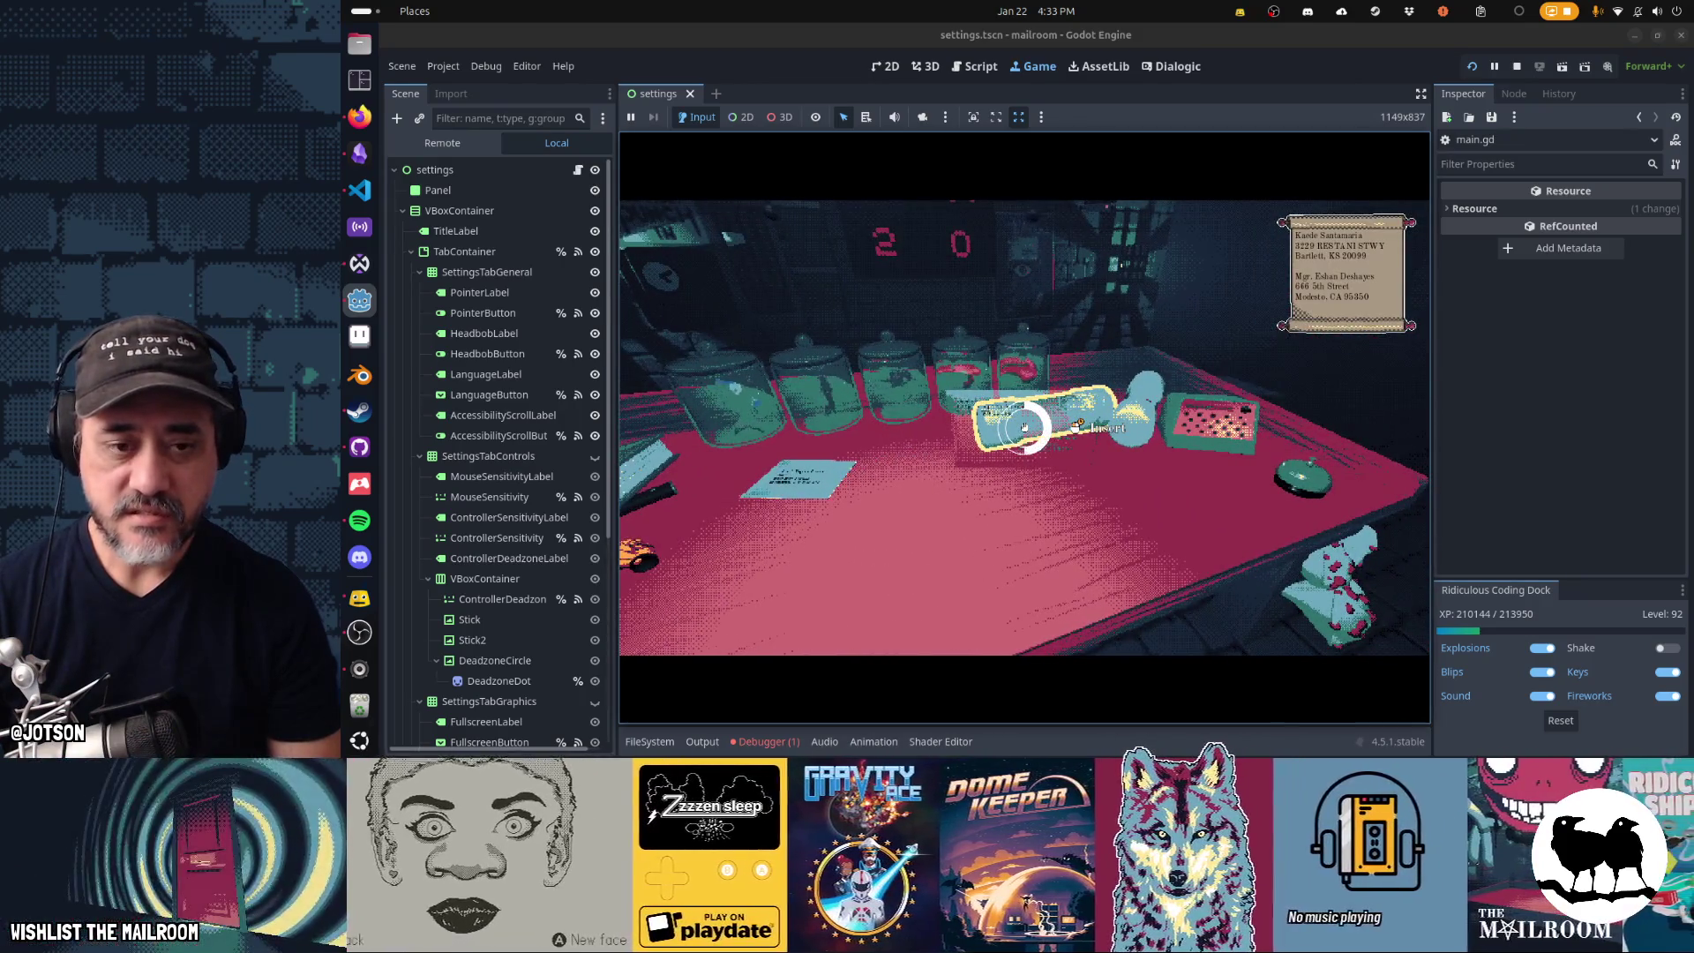
# - Send the letter capsule down to floor 3, grab the note card, then pause and return to main.gd
pyautogui.click(1023, 428)
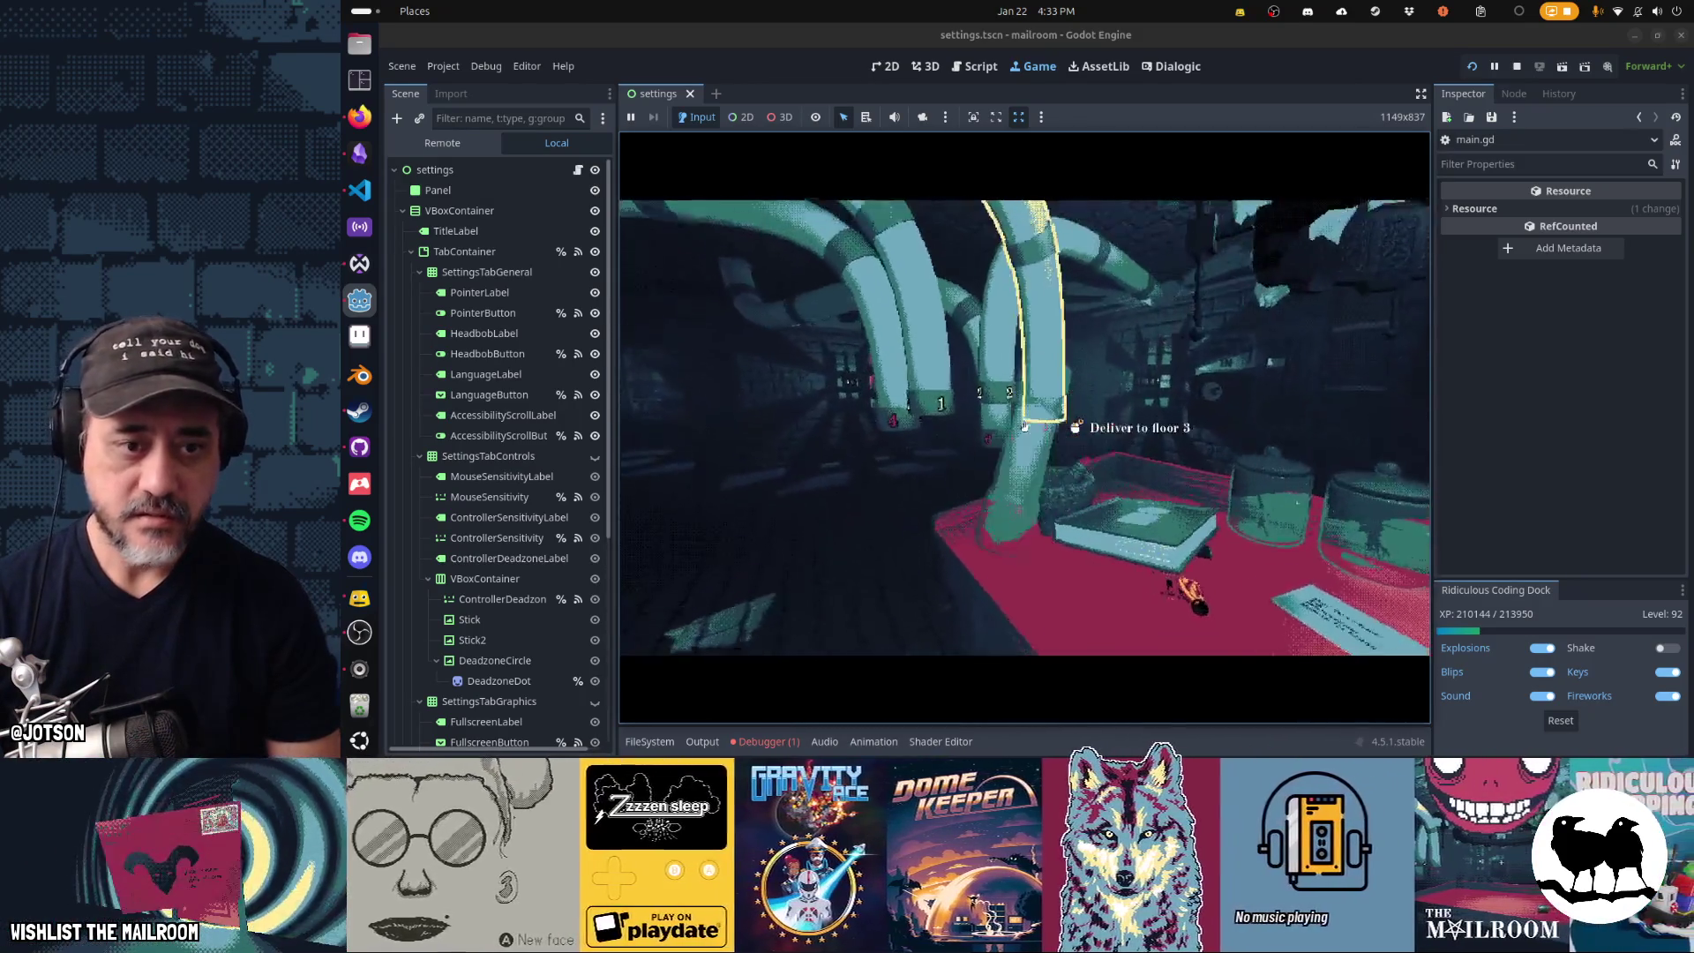
pyautogui.click(1024, 427)
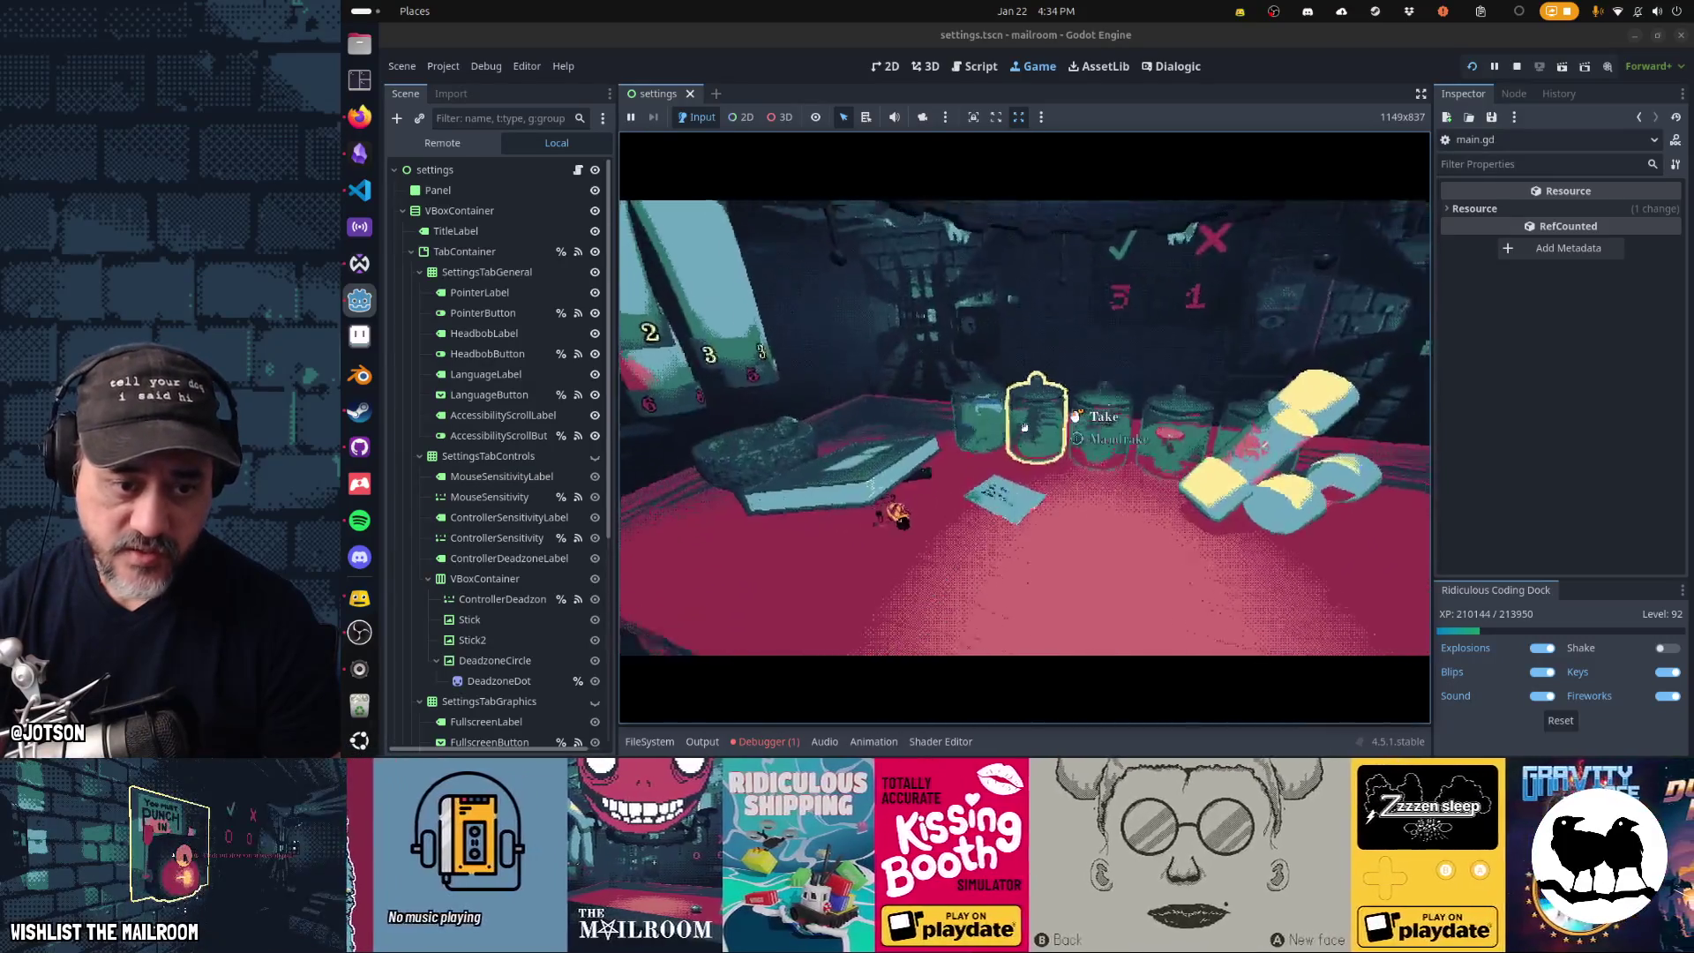
pyautogui.click(1025, 429)
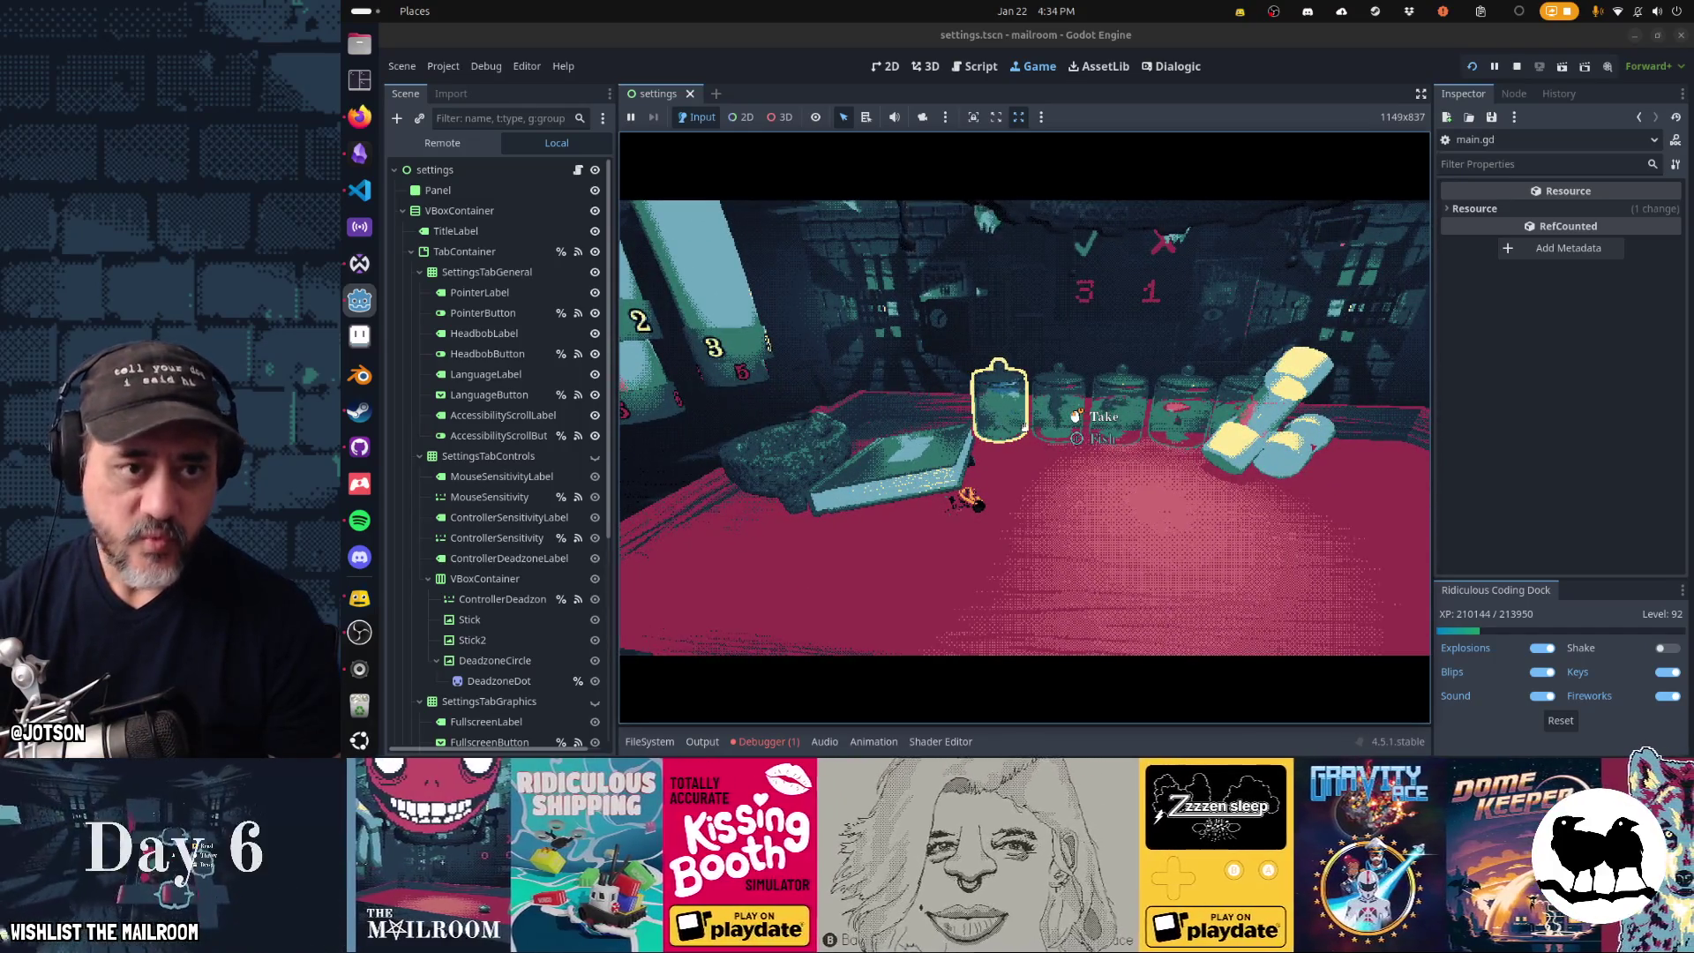
pyautogui.press('Escape')
pyautogui.click(975, 67)
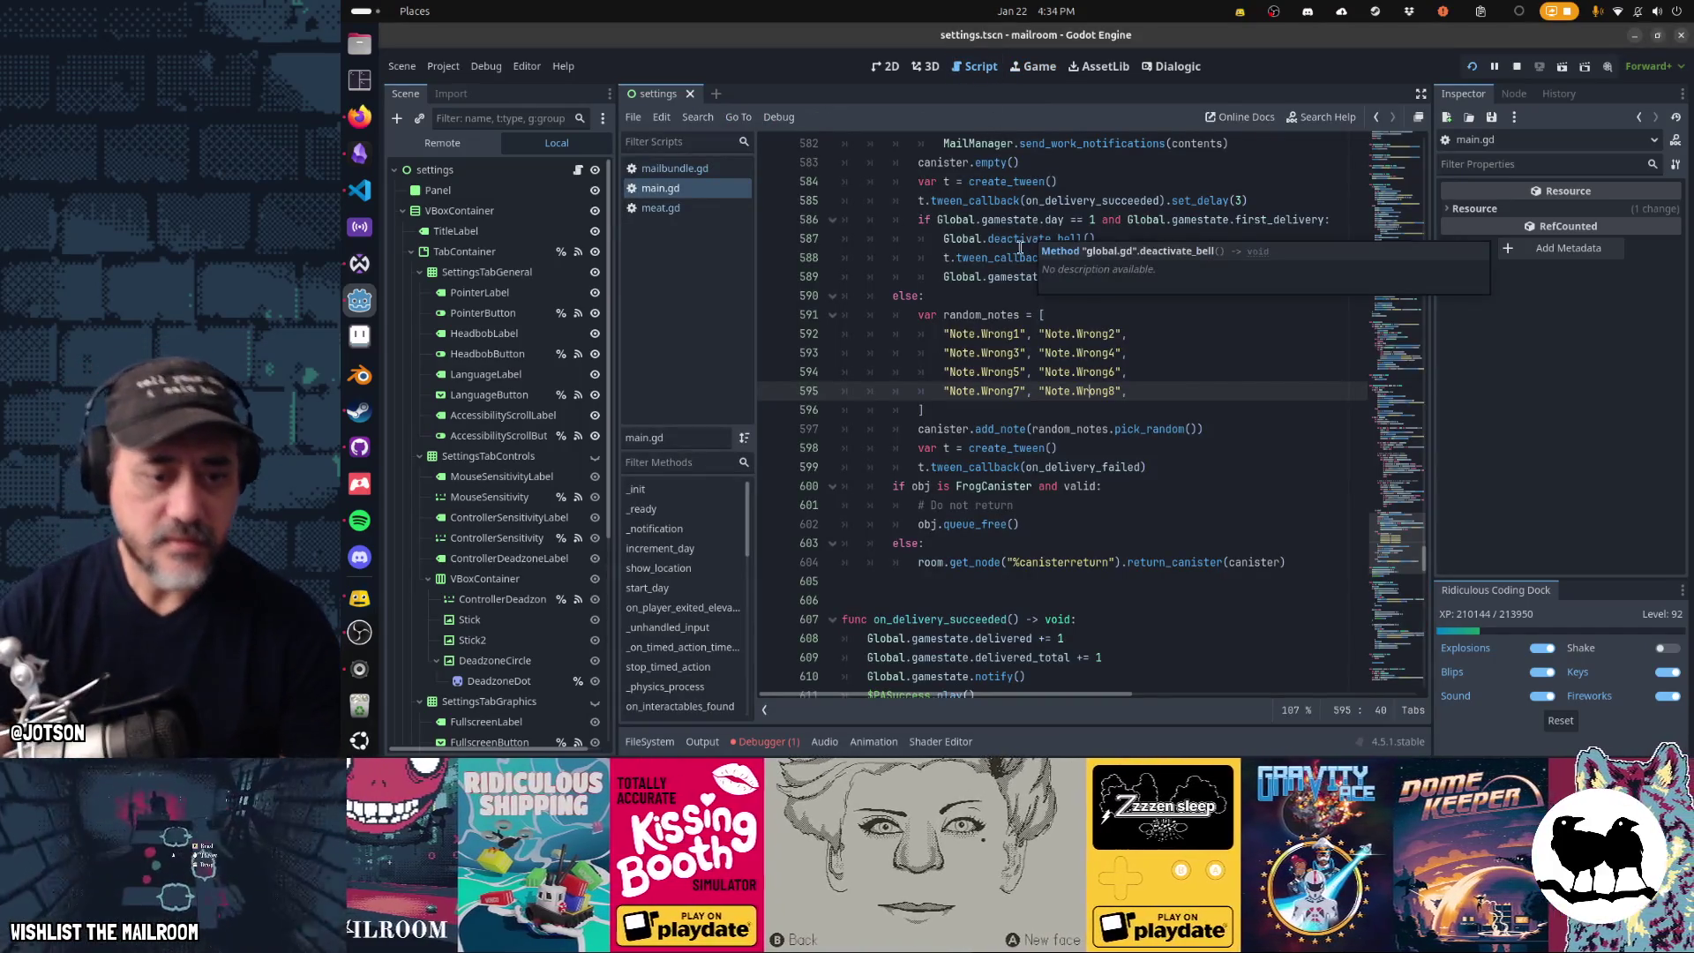
# - Glance at meat.gd, then review main.gd's failed-delivery code on lines 591–599
pyautogui.click(718, 202)
pyautogui.click(713, 188)
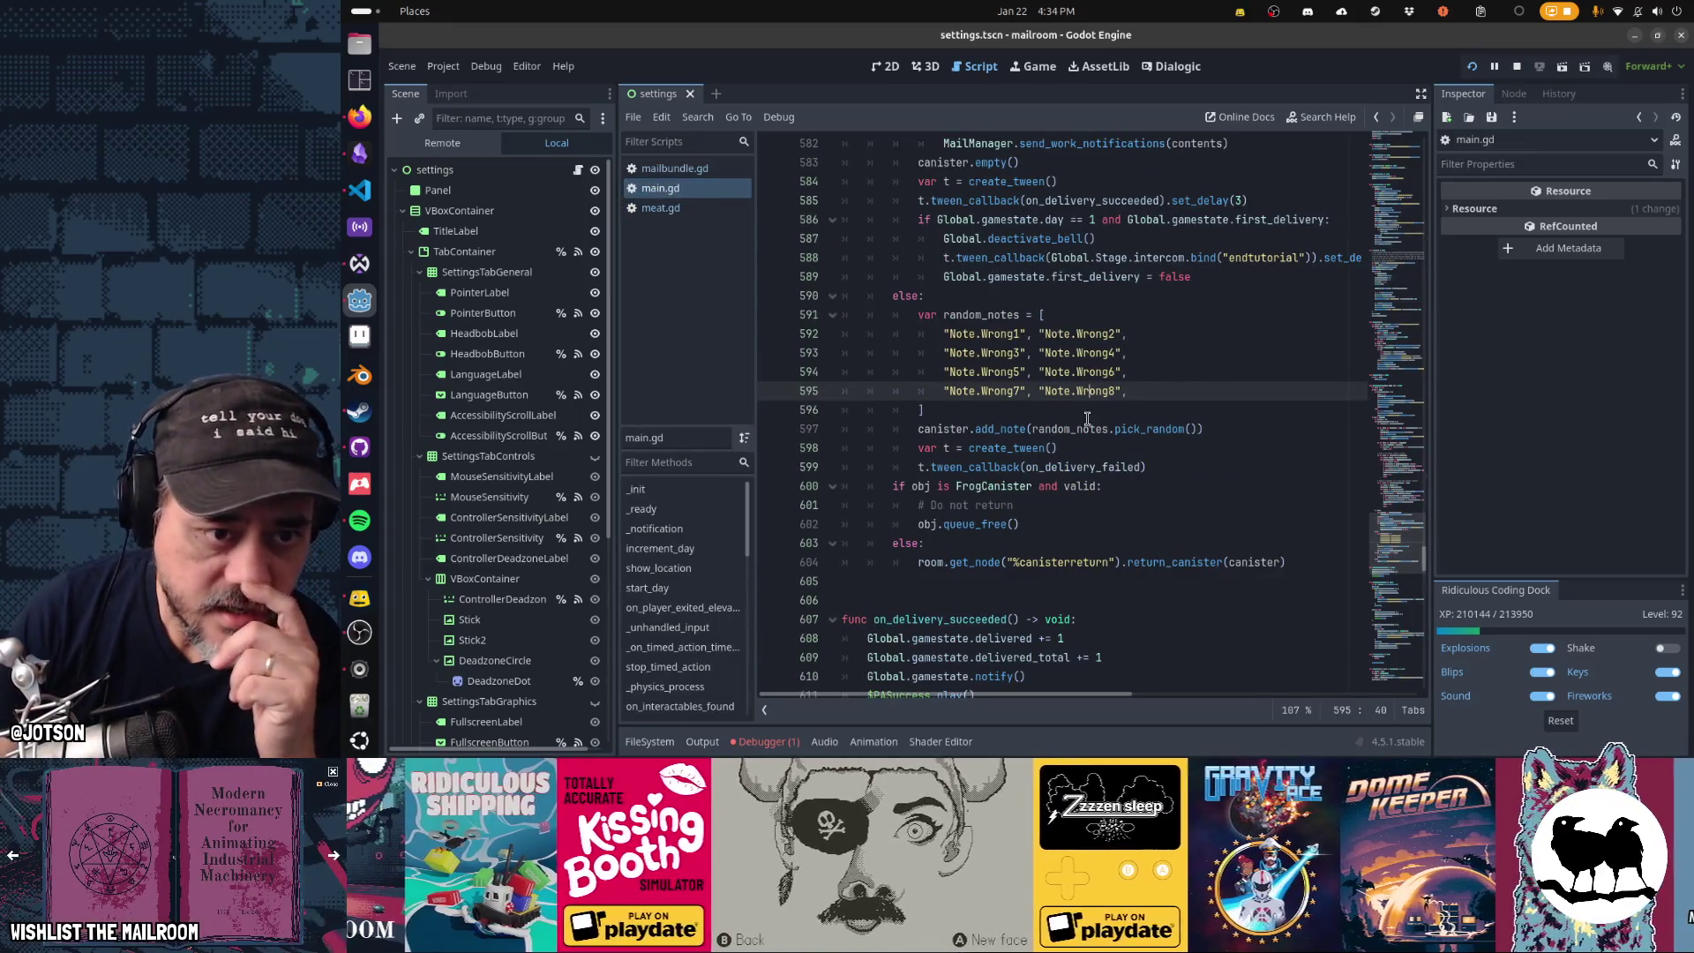
pyautogui.scroll(5, 1087, 418)
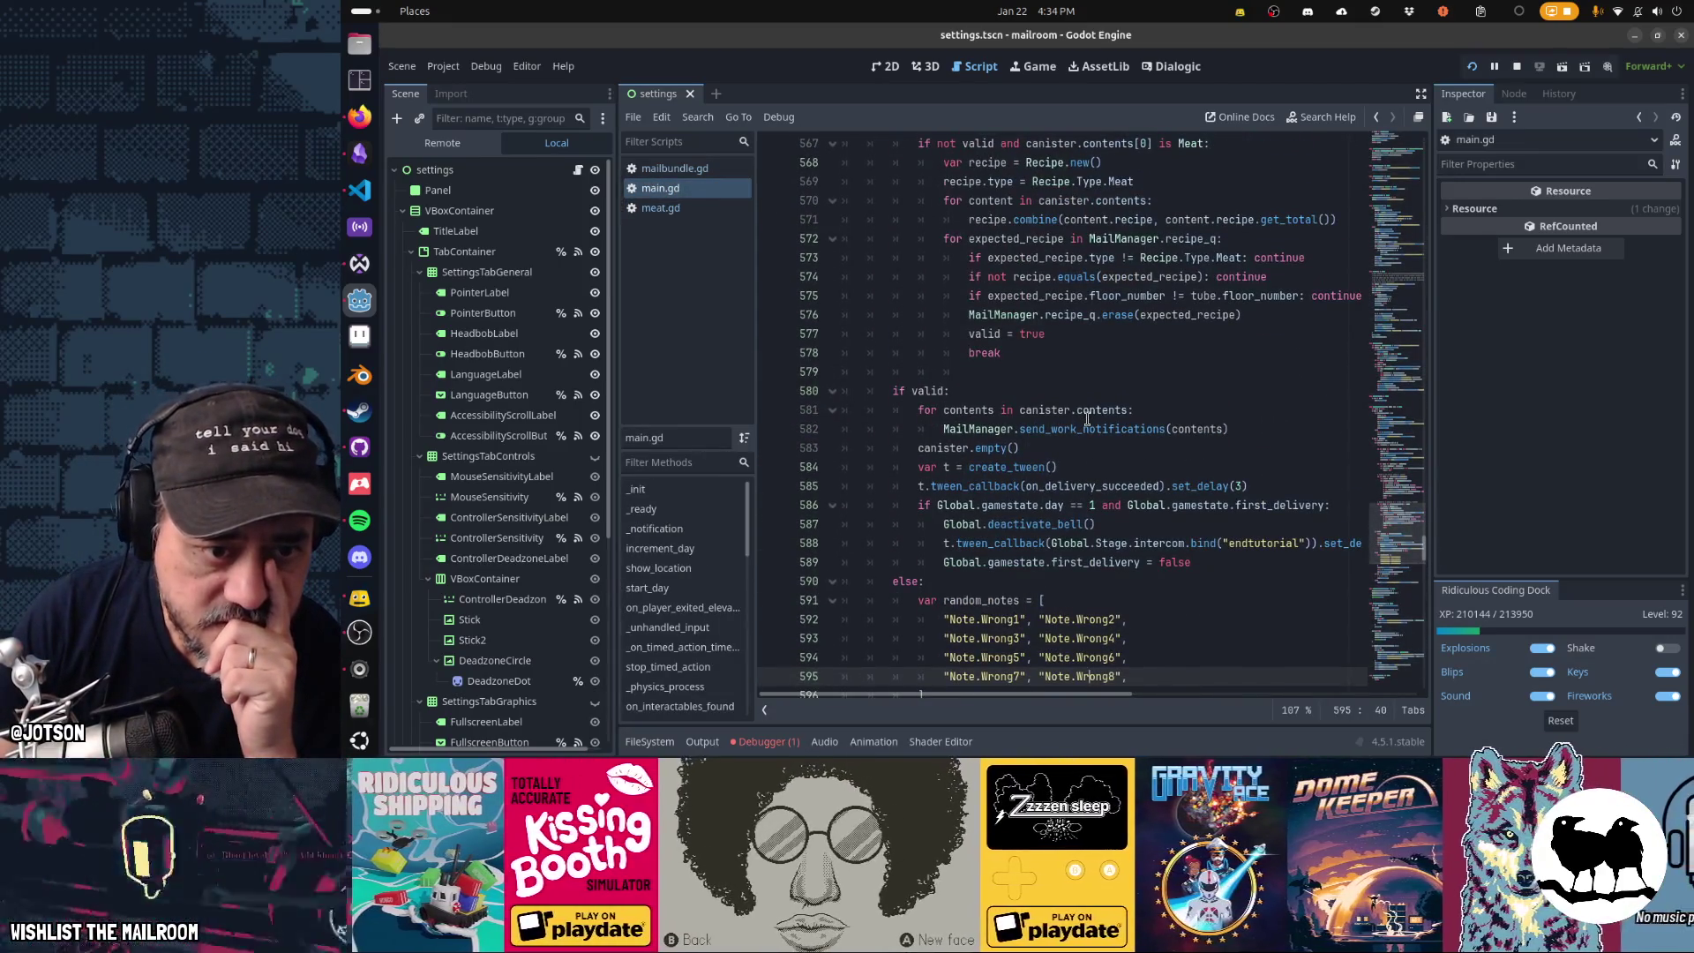
pyautogui.moveTo(976, 411); pyautogui.dragTo(1065, 545)
pyautogui.scroll(-3, 1065, 549)
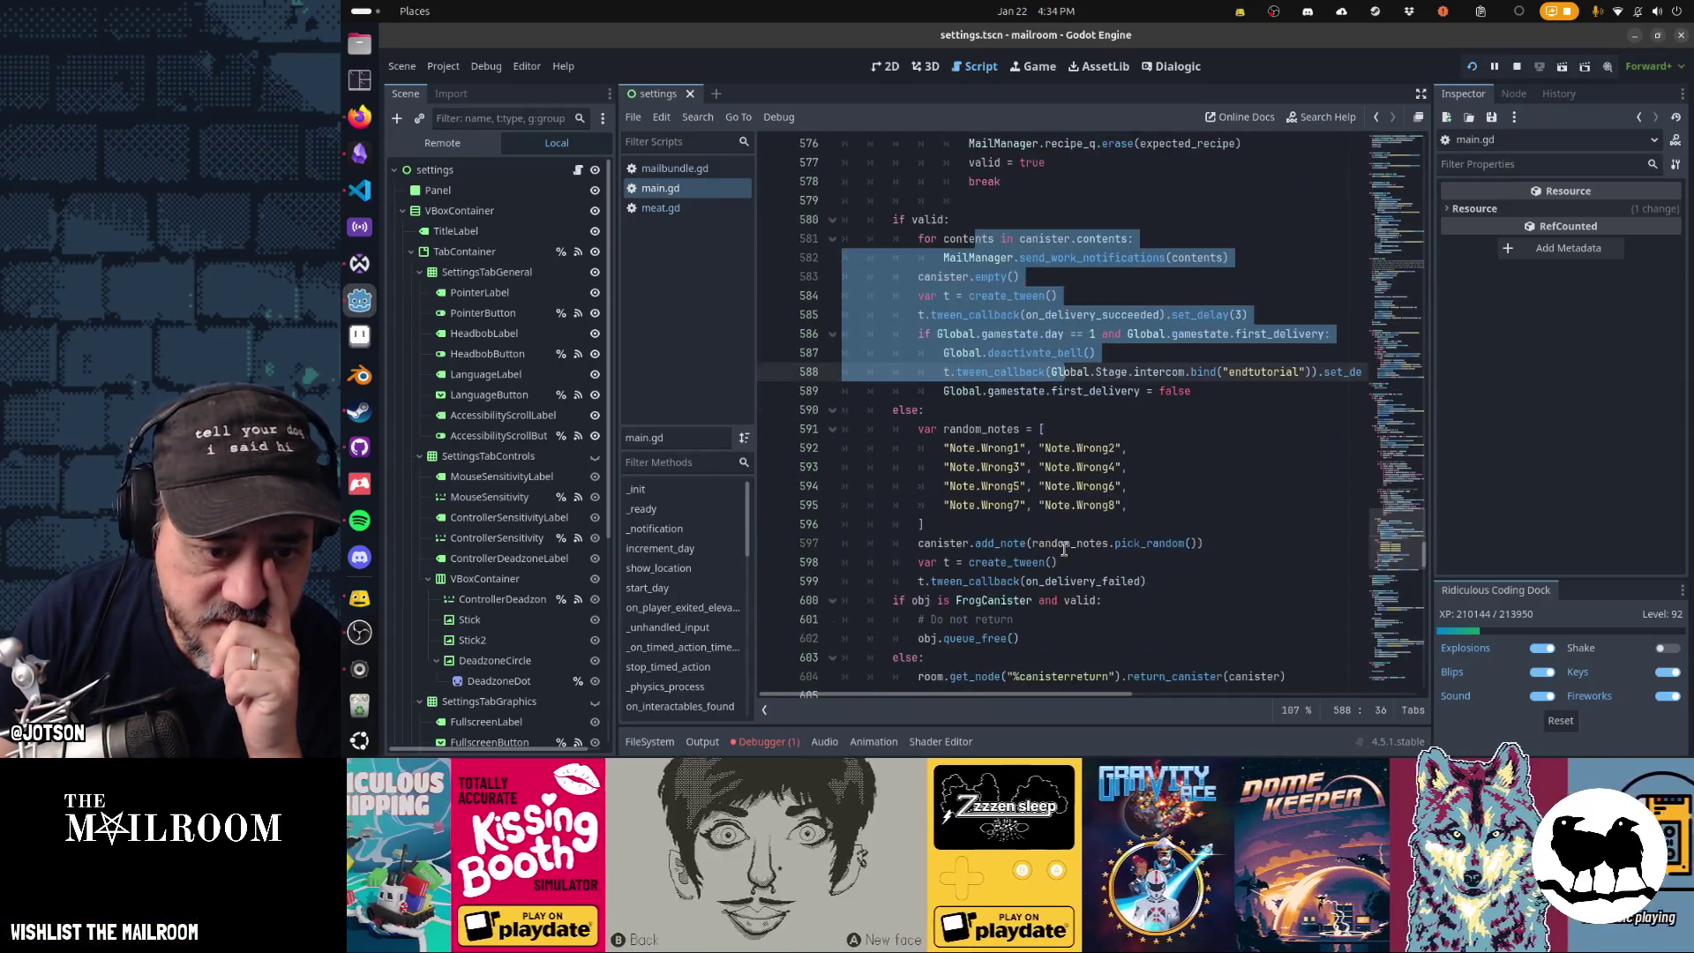
pyautogui.moveTo(957, 428); pyautogui.dragTo(1087, 633)
pyautogui.scroll(-3, 1088, 633)
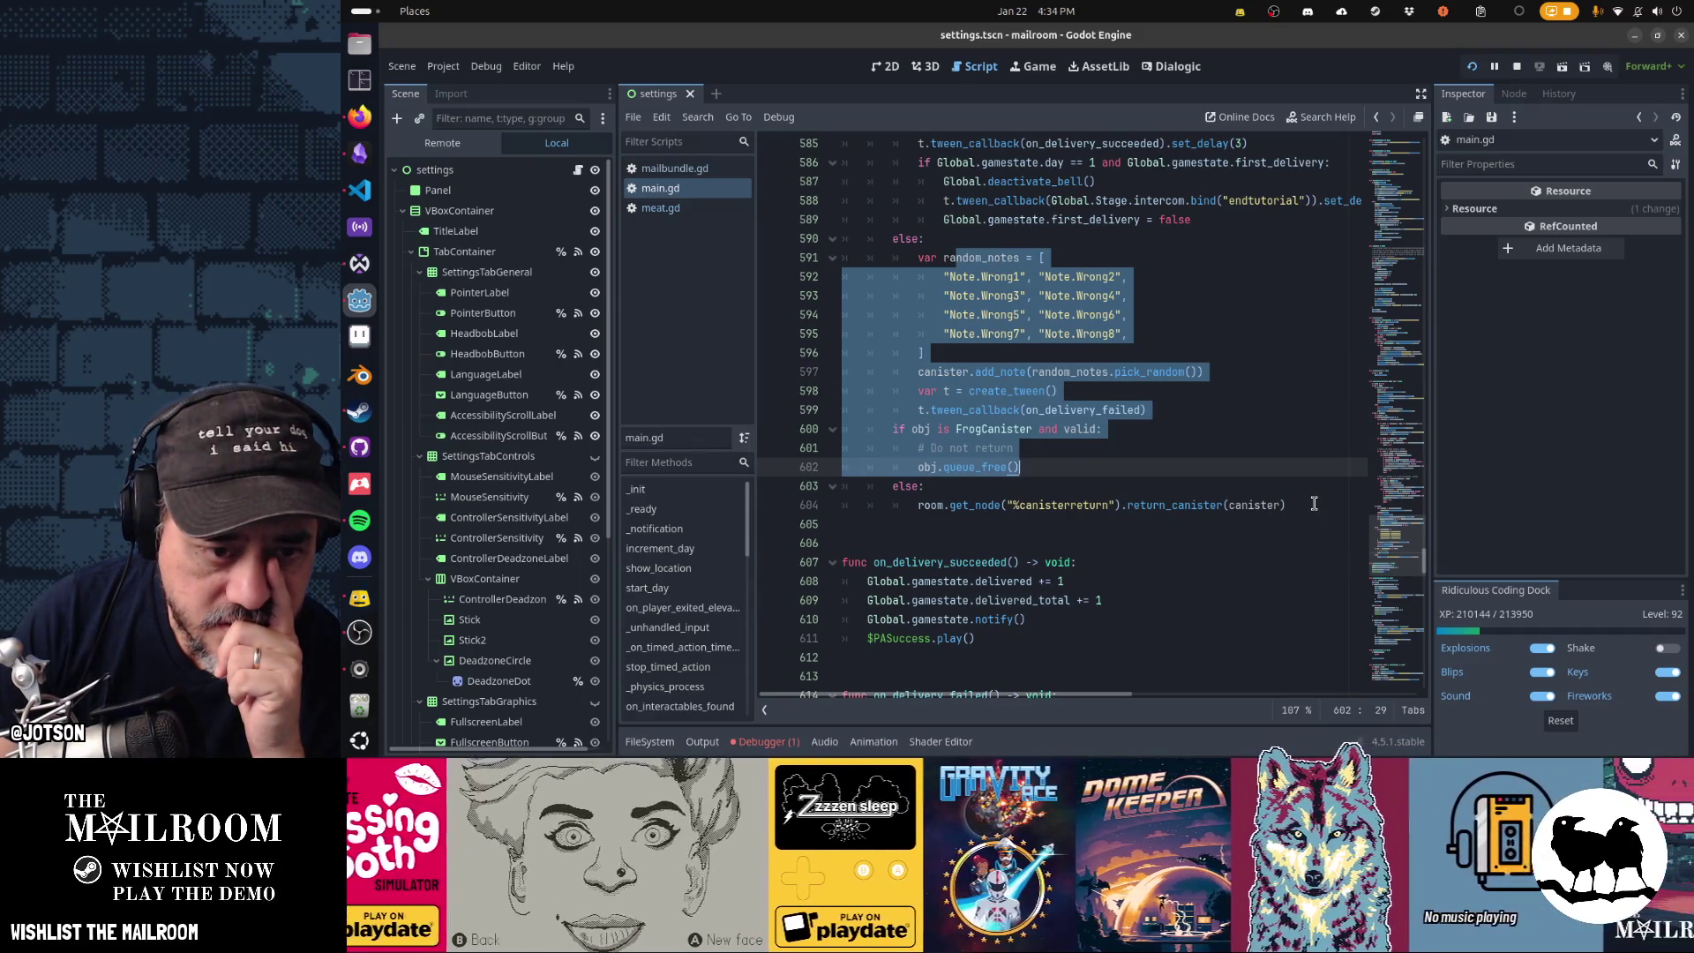
pyautogui.moveTo(977, 258)
pyautogui.mouseDown()
pyautogui.moveTo(1130, 316)
pyautogui.moveTo(1138, 412)
pyautogui.moveTo(1109, 409)
pyautogui.mouseUp()
pyautogui.click(968, 467)
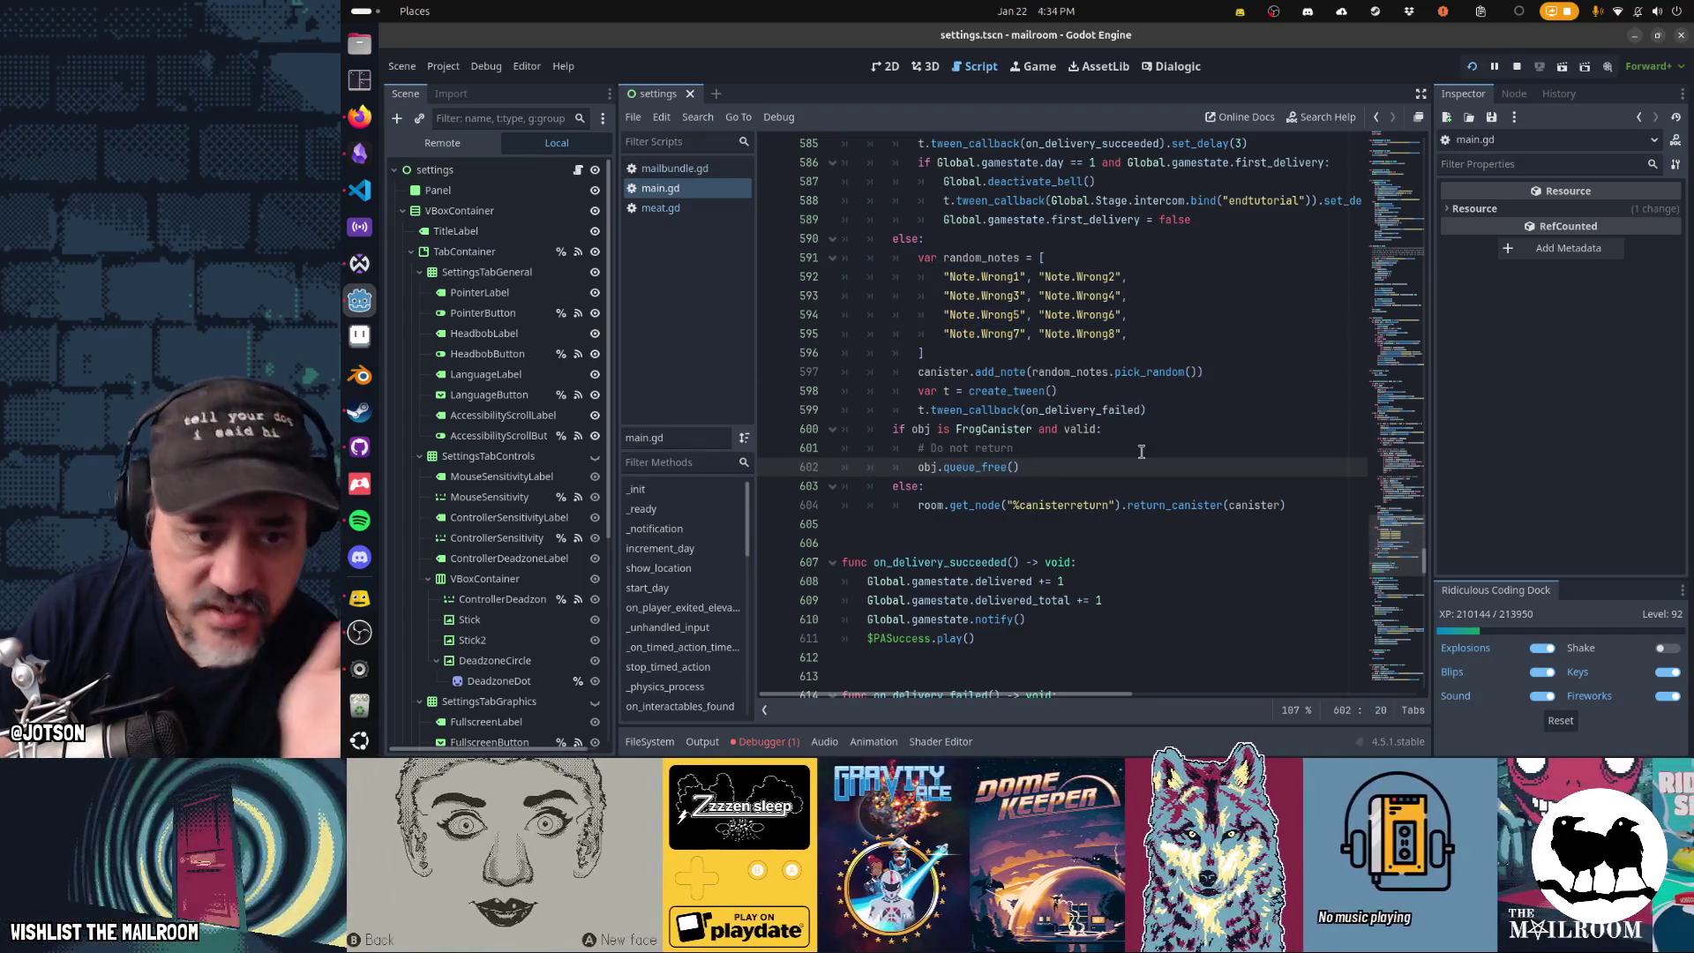
# - Review the frog delivery and recipe-request checks around lines 541–564, then launch the game
pyautogui.scroll(3, 1141, 452)
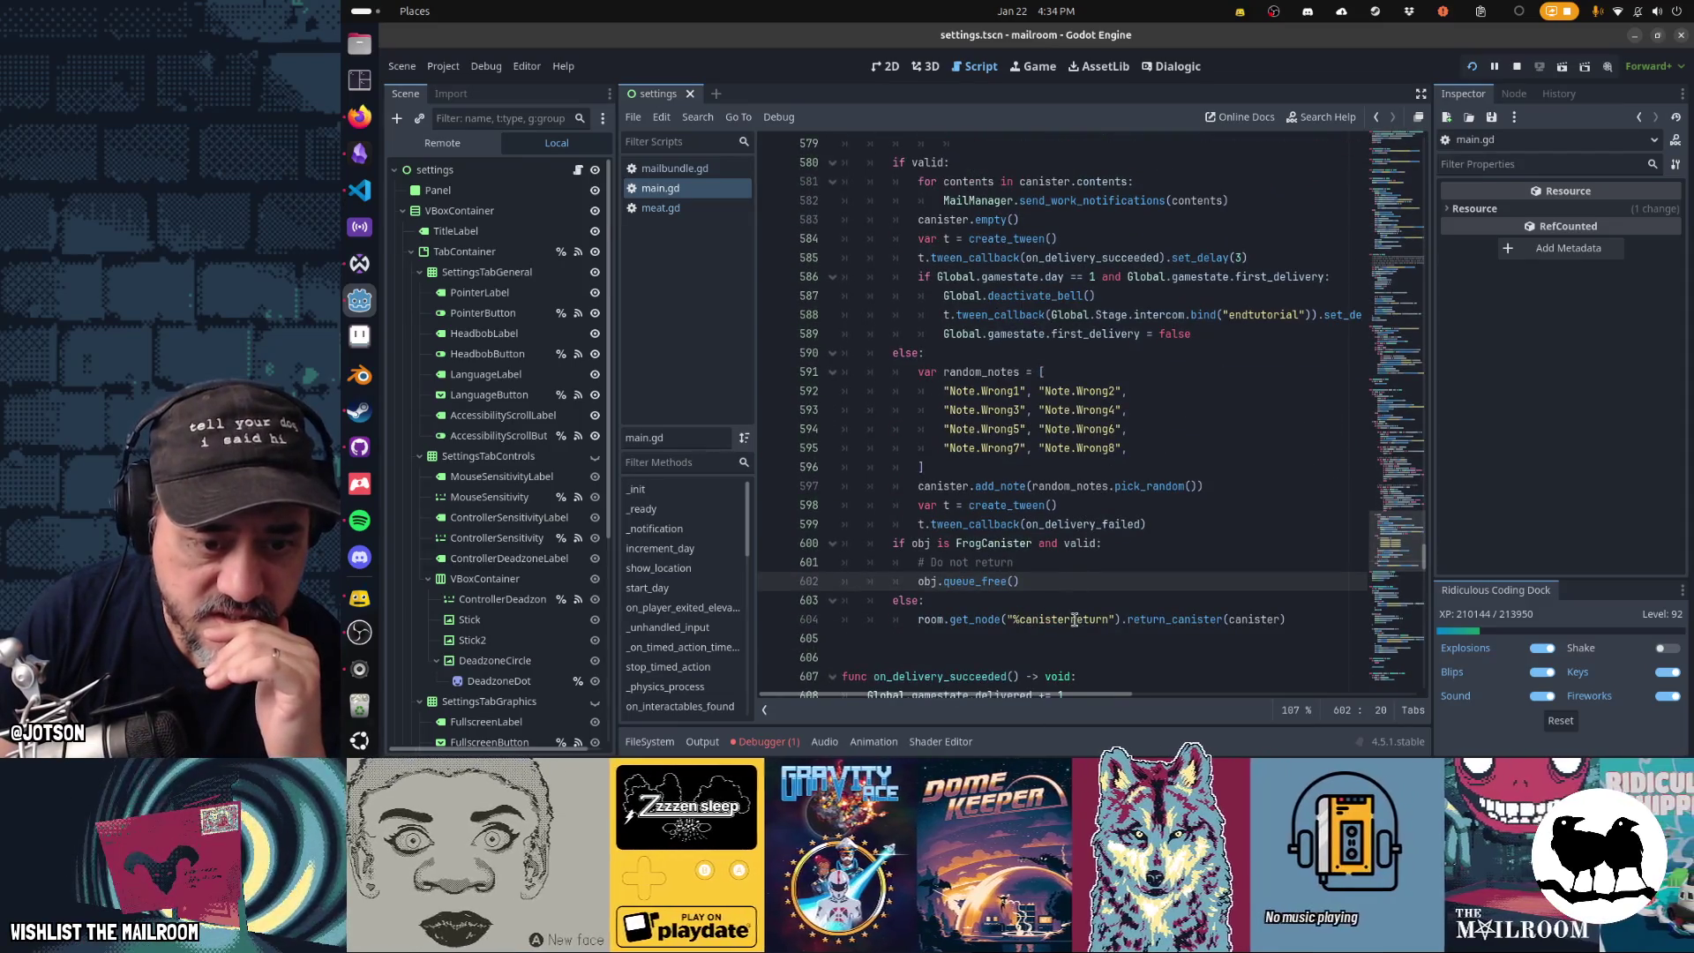
pyautogui.click(1075, 621)
pyautogui.scroll(7, 1100, 448)
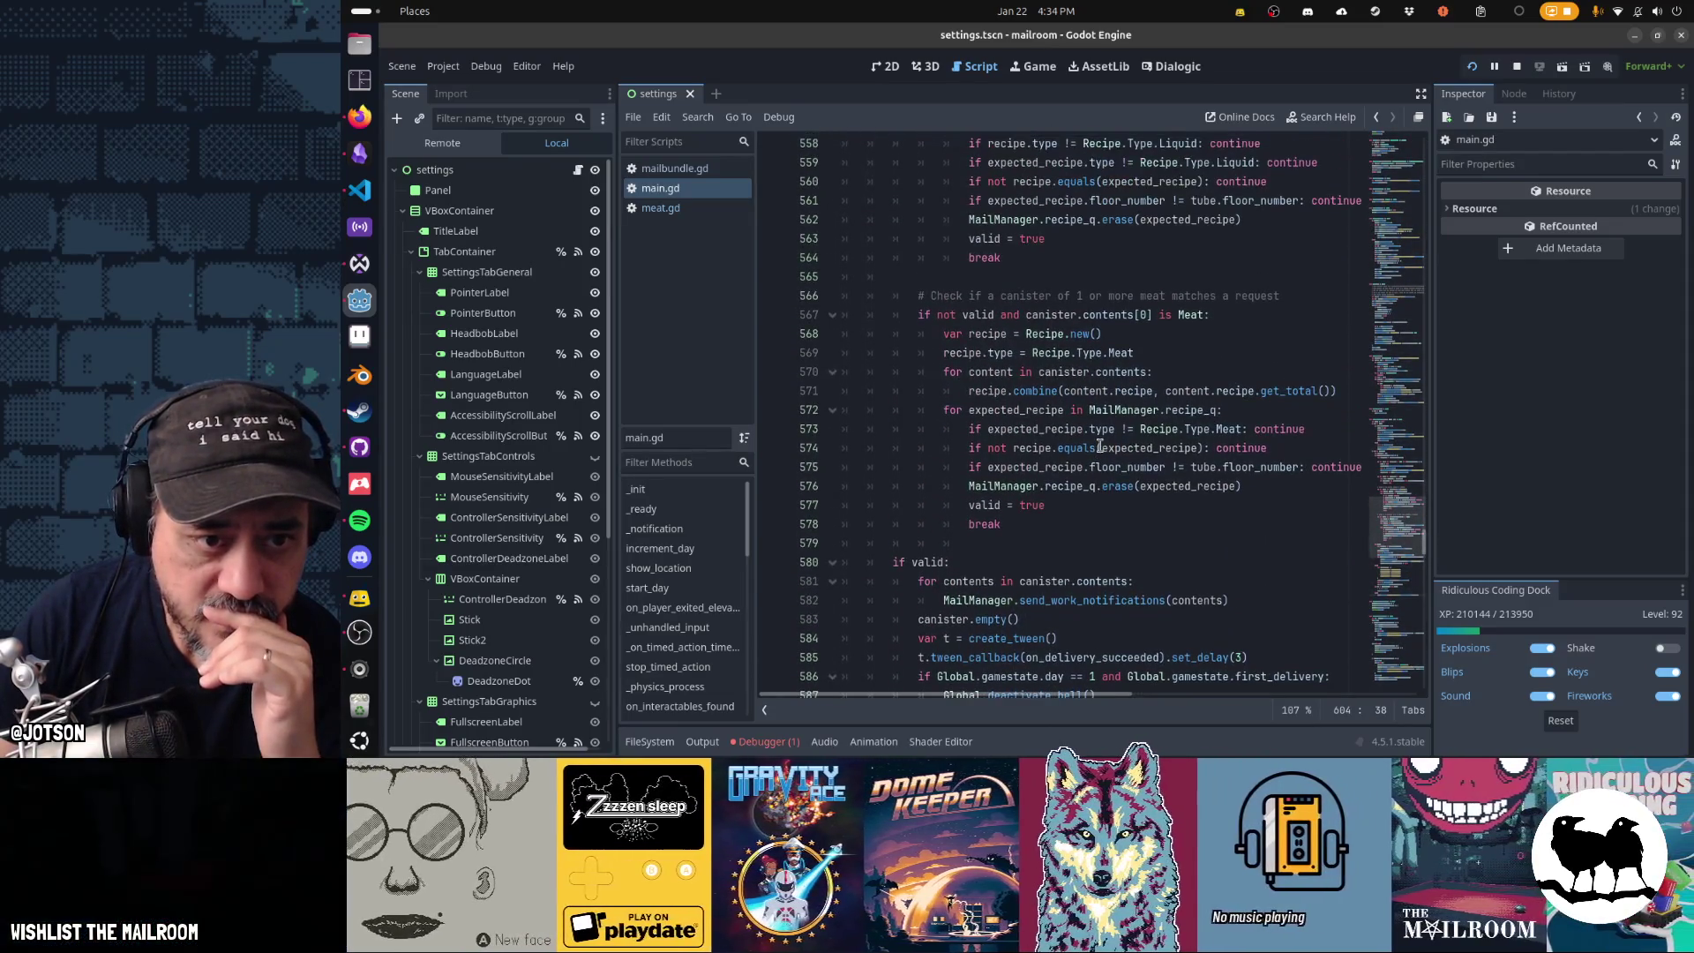
pyautogui.moveTo(1042, 522); pyautogui.dragTo(969, 334)
pyautogui.scroll(5, 989, 397)
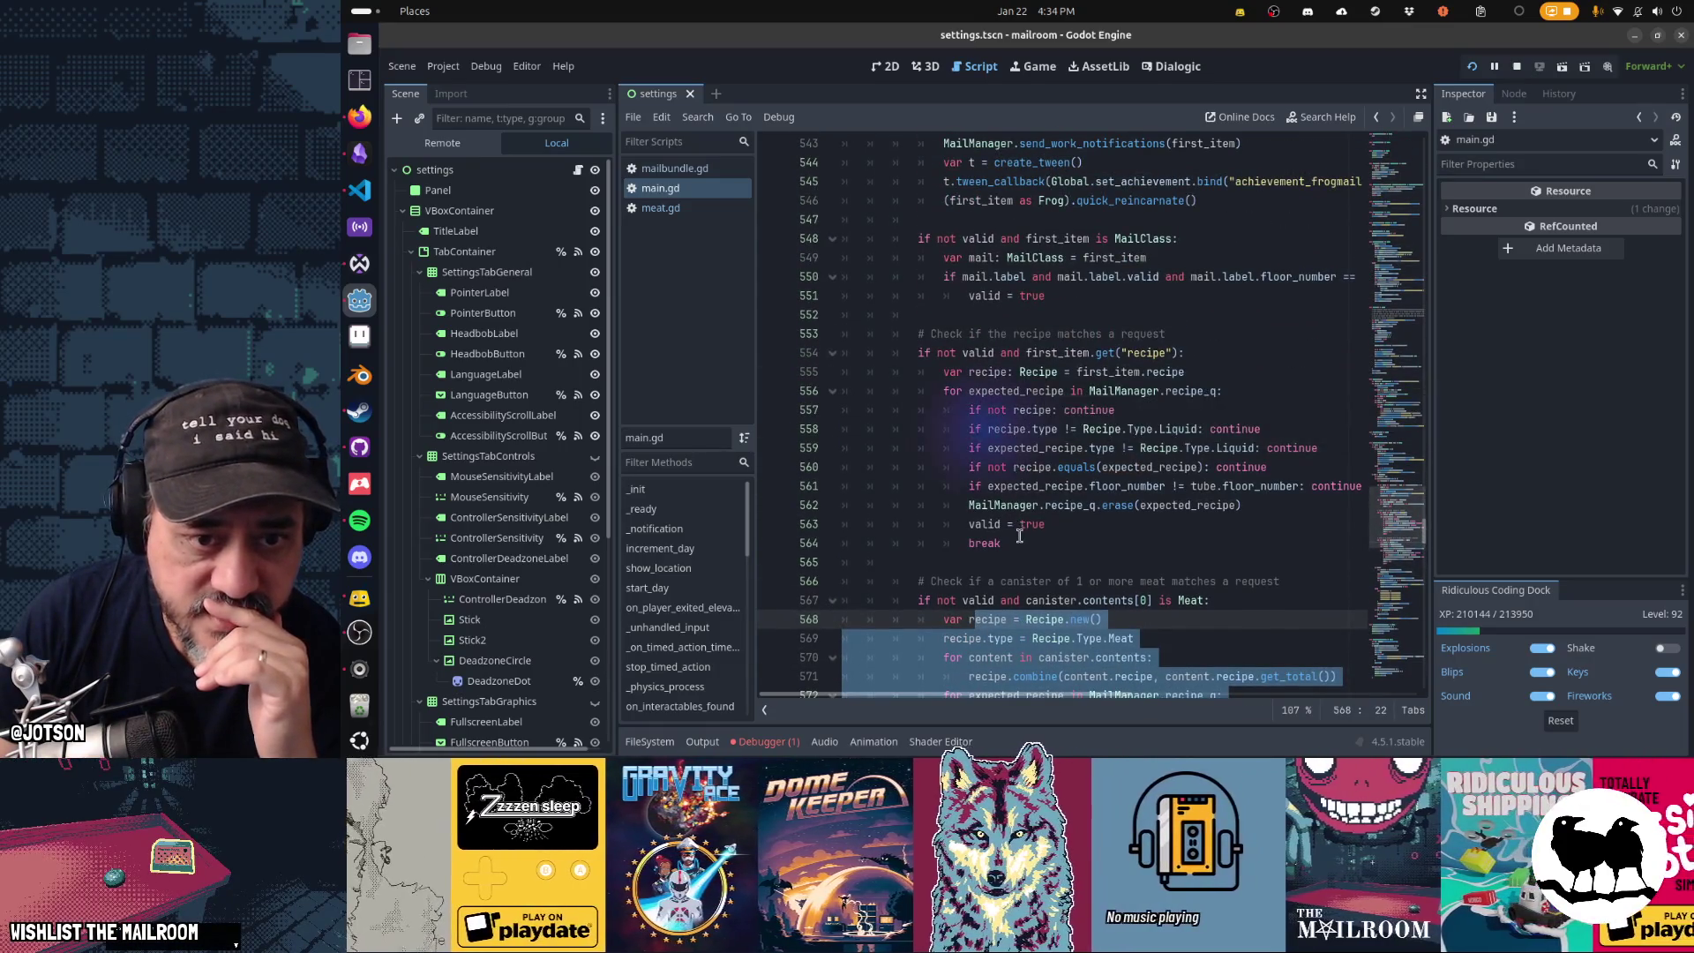
pyautogui.moveTo(1022, 540); pyautogui.dragTo(944, 357)
pyautogui.scroll(2, 1023, 442)
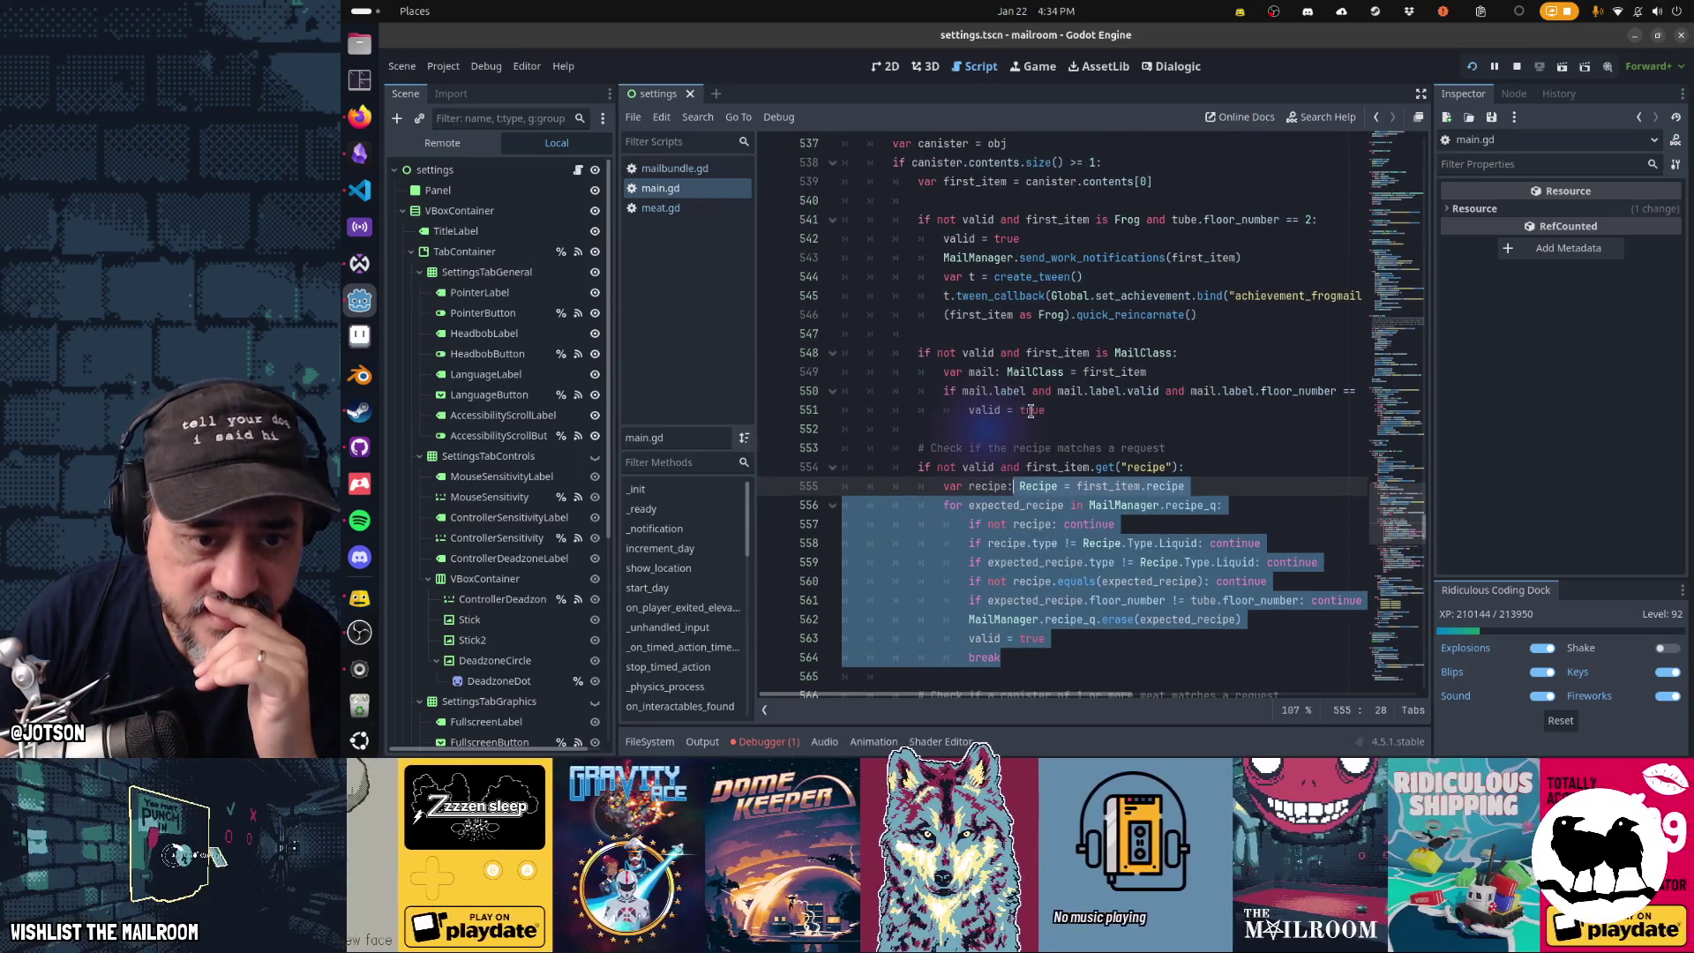
pyautogui.moveTo(1032, 409); pyautogui.dragTo(1034, 371)
pyautogui.scroll(2, 1050, 380)
pyautogui.moveTo(1218, 430); pyautogui.dragTo(1002, 364)
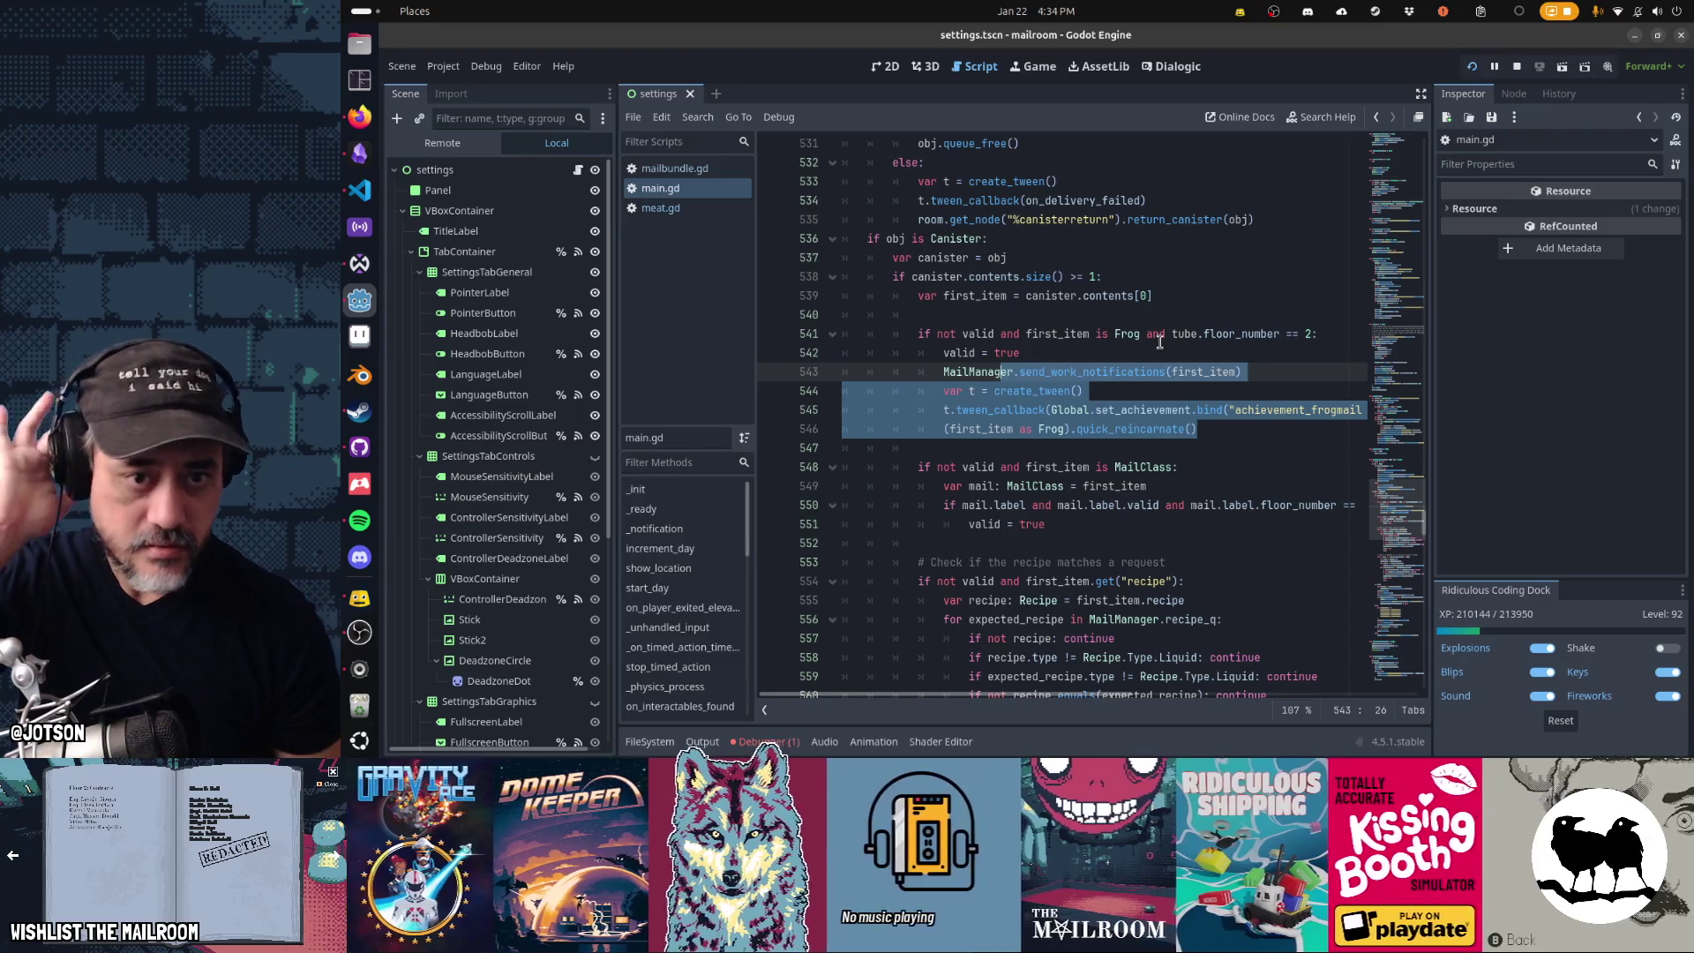
pyautogui.hotkey('alt', 'Tab')
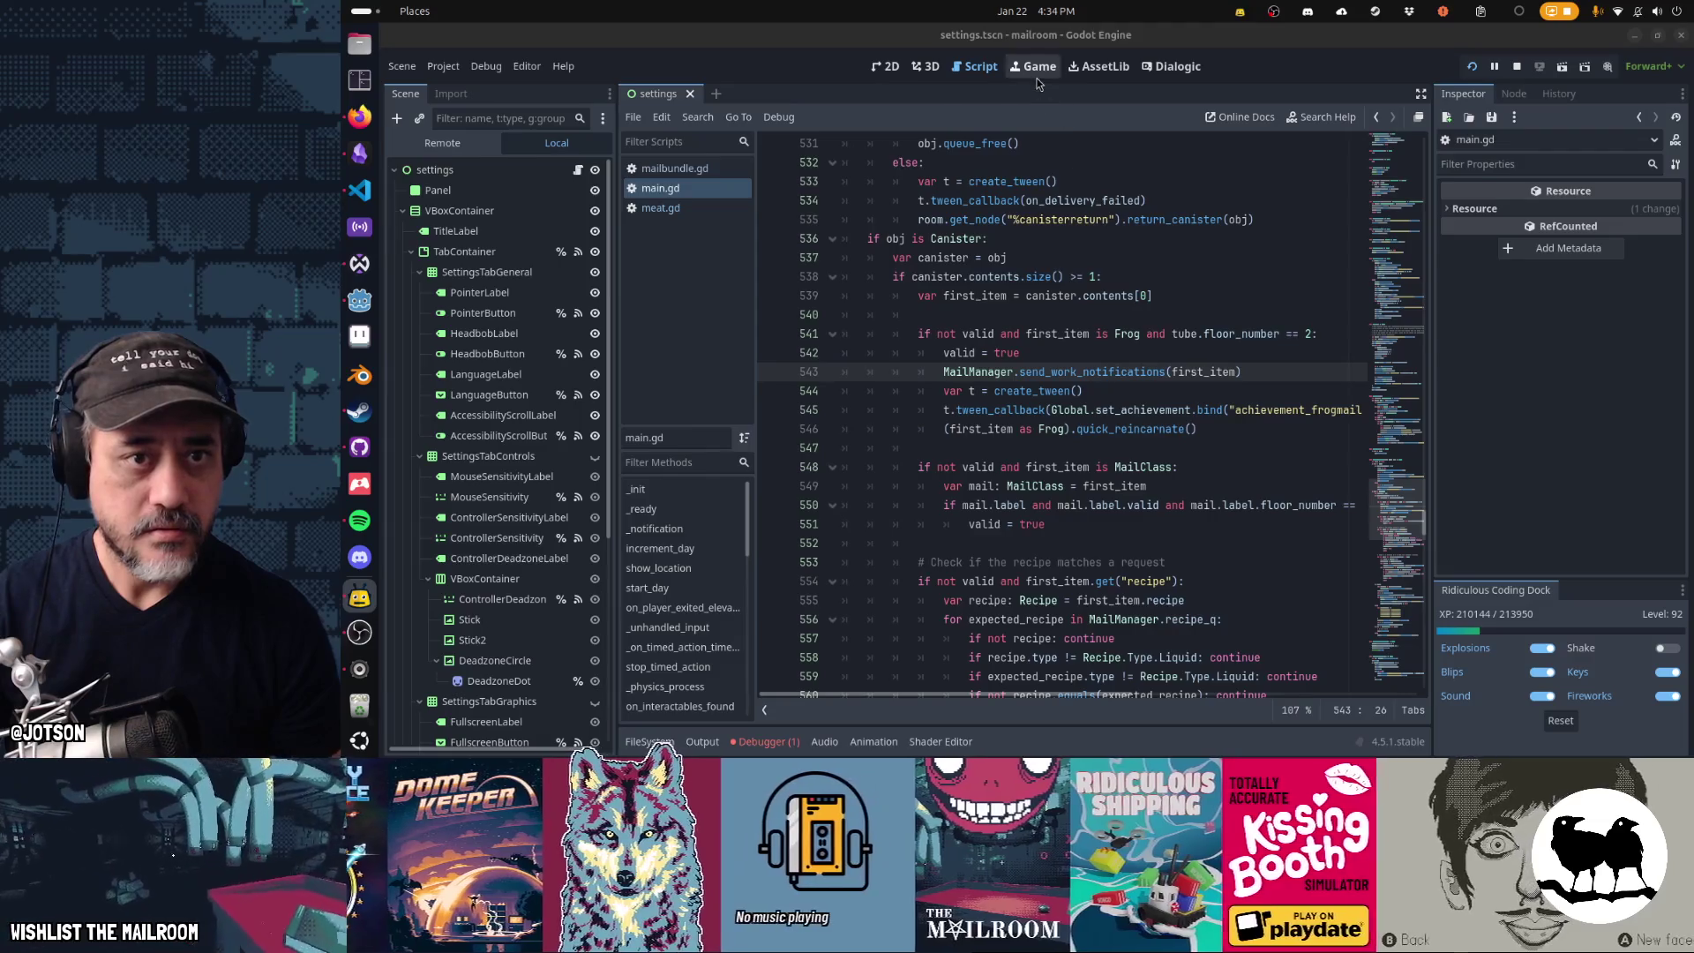
# - Resume the Mailroom playtest and deliver the canister to floor 2, raising correct deliveries to 4, then stop
pyautogui.click(1028, 369)
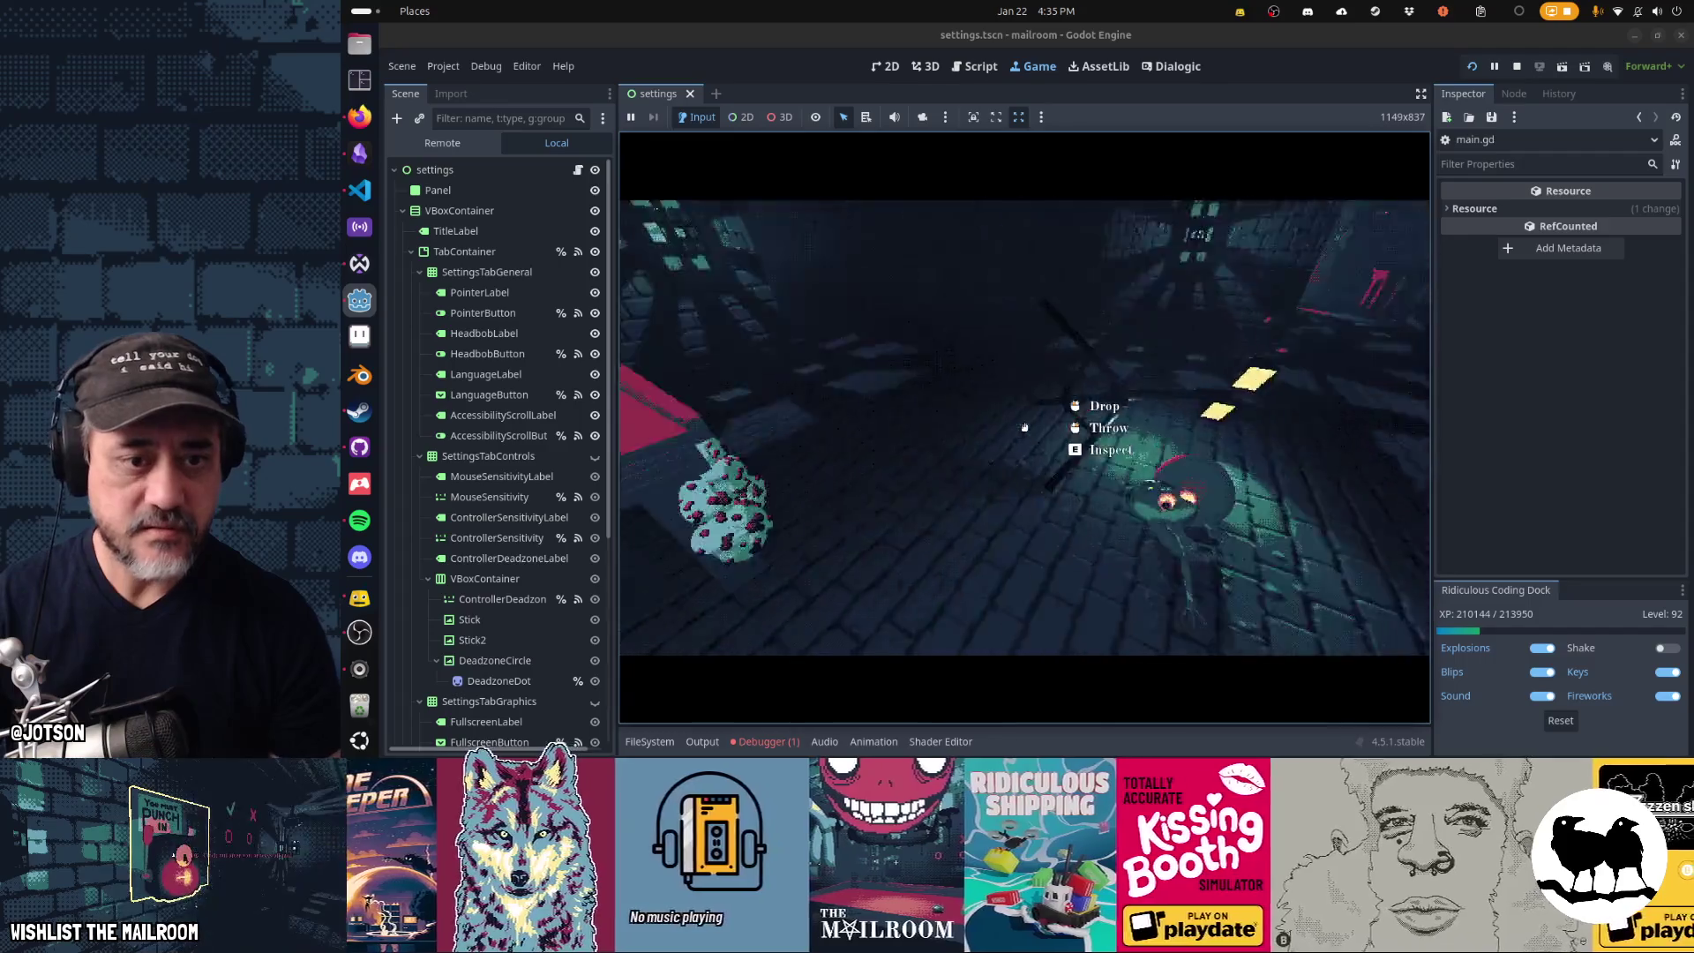
pyautogui.click(1025, 428)
pyautogui.click(1025, 428)
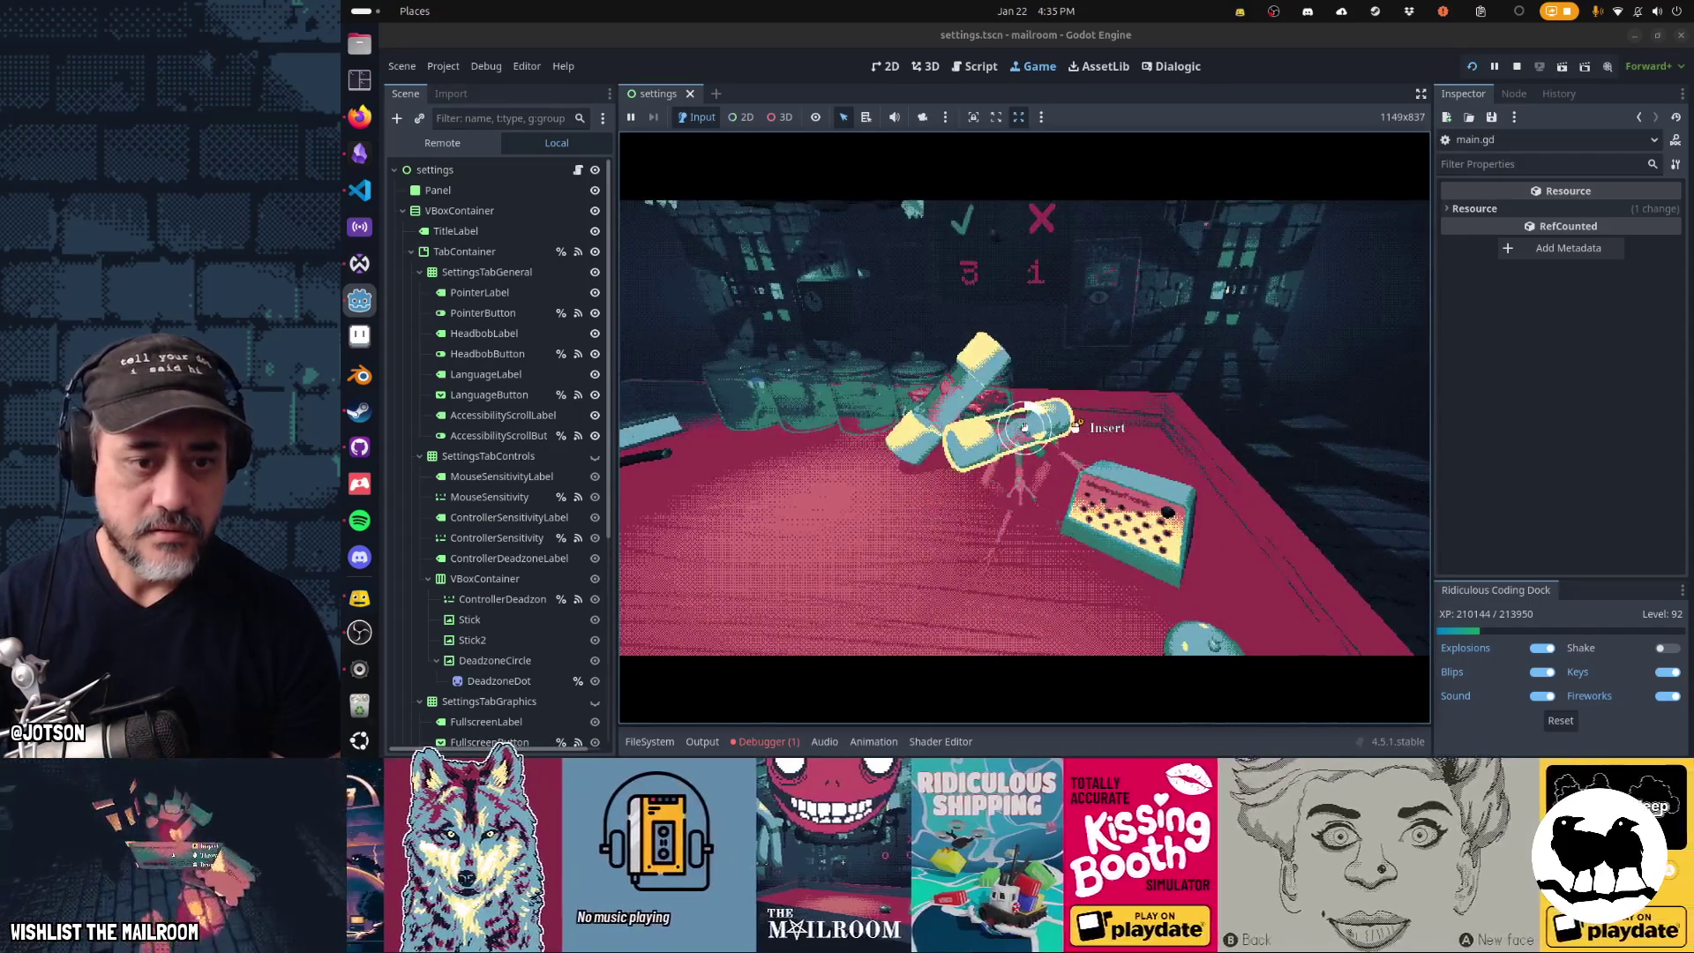
pyautogui.click(1025, 428)
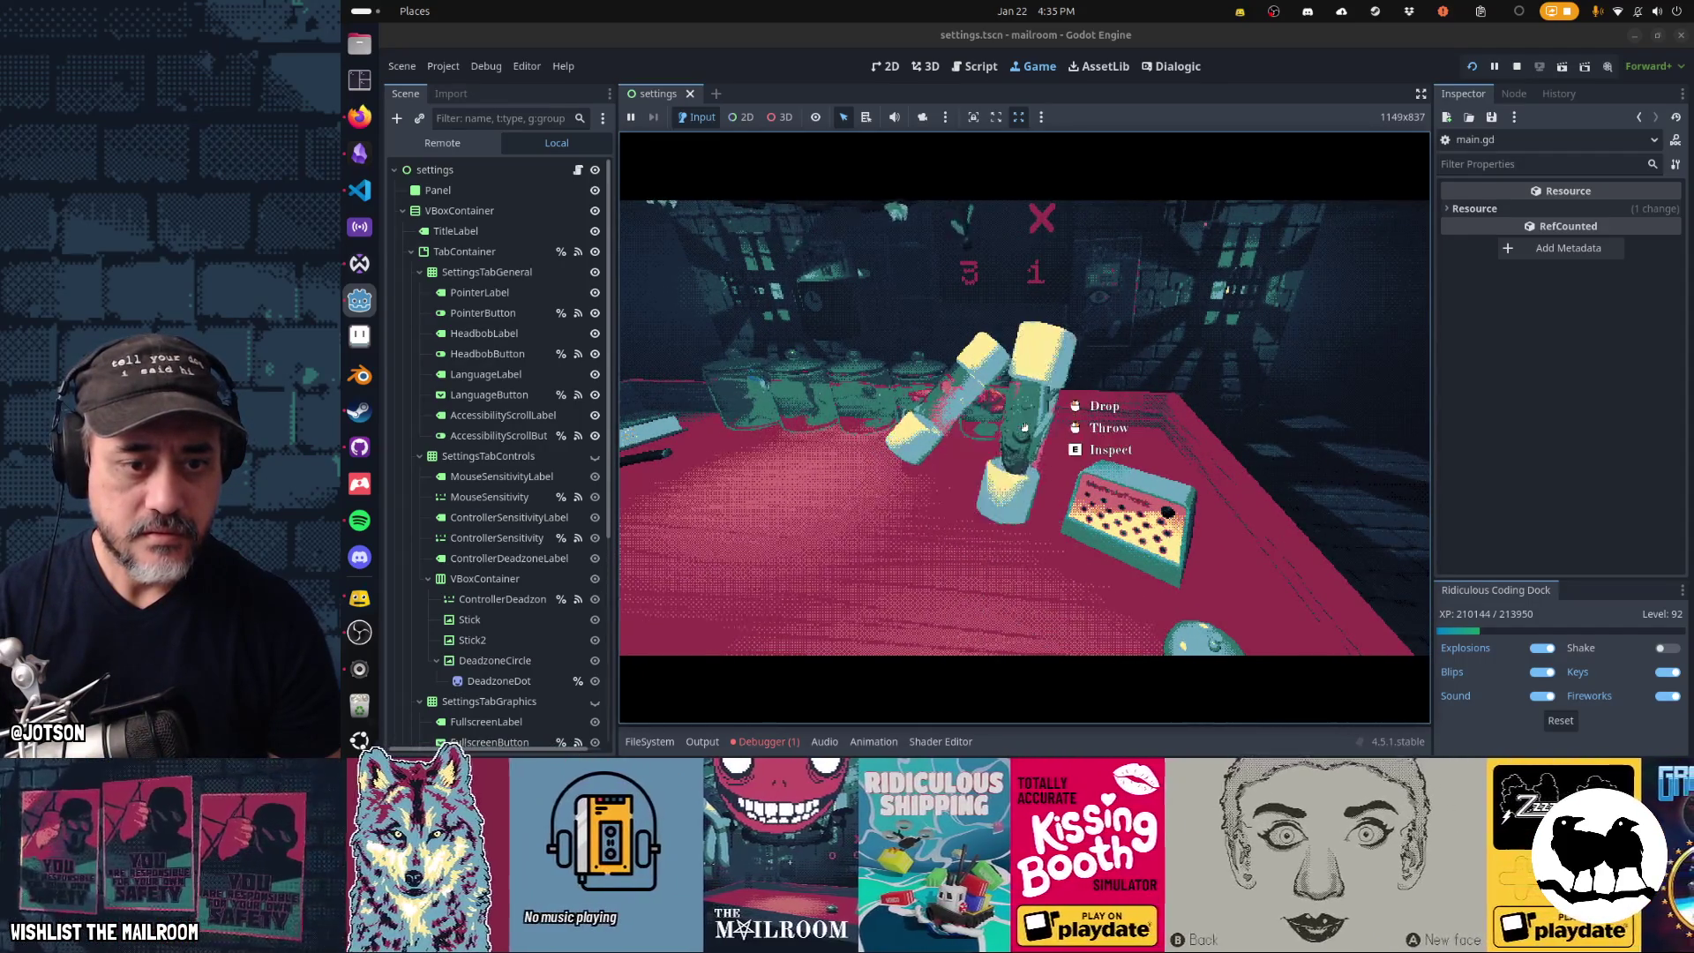
pyautogui.click(1025, 428)
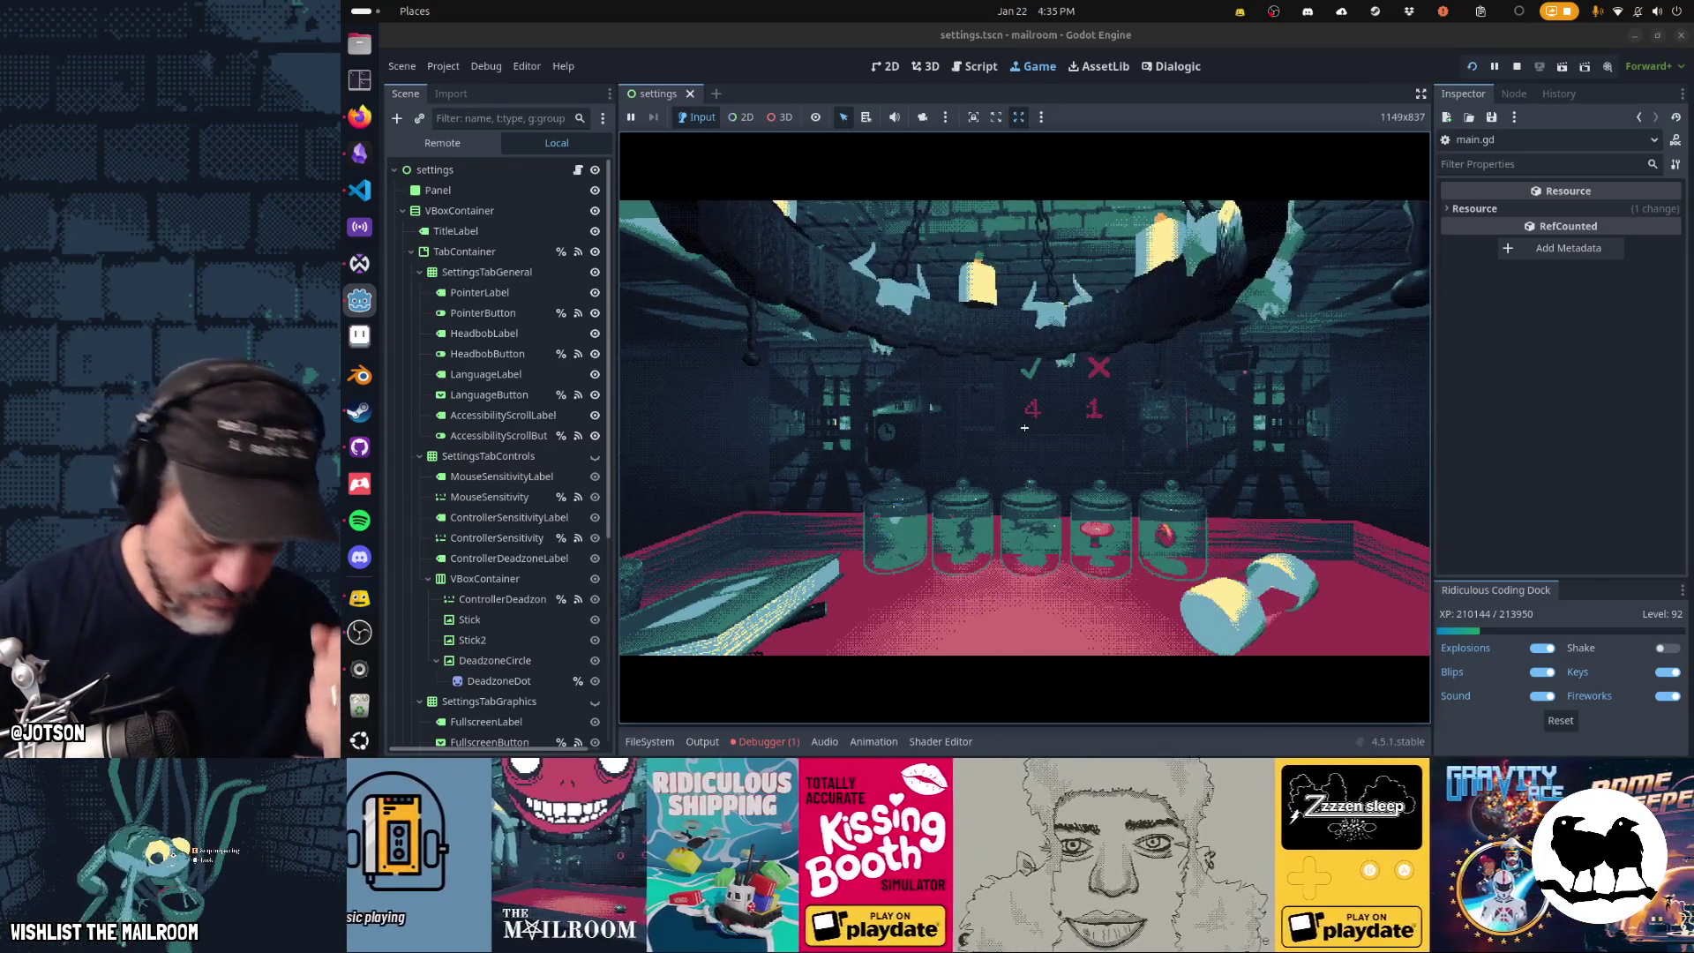
pyautogui.press('F8')
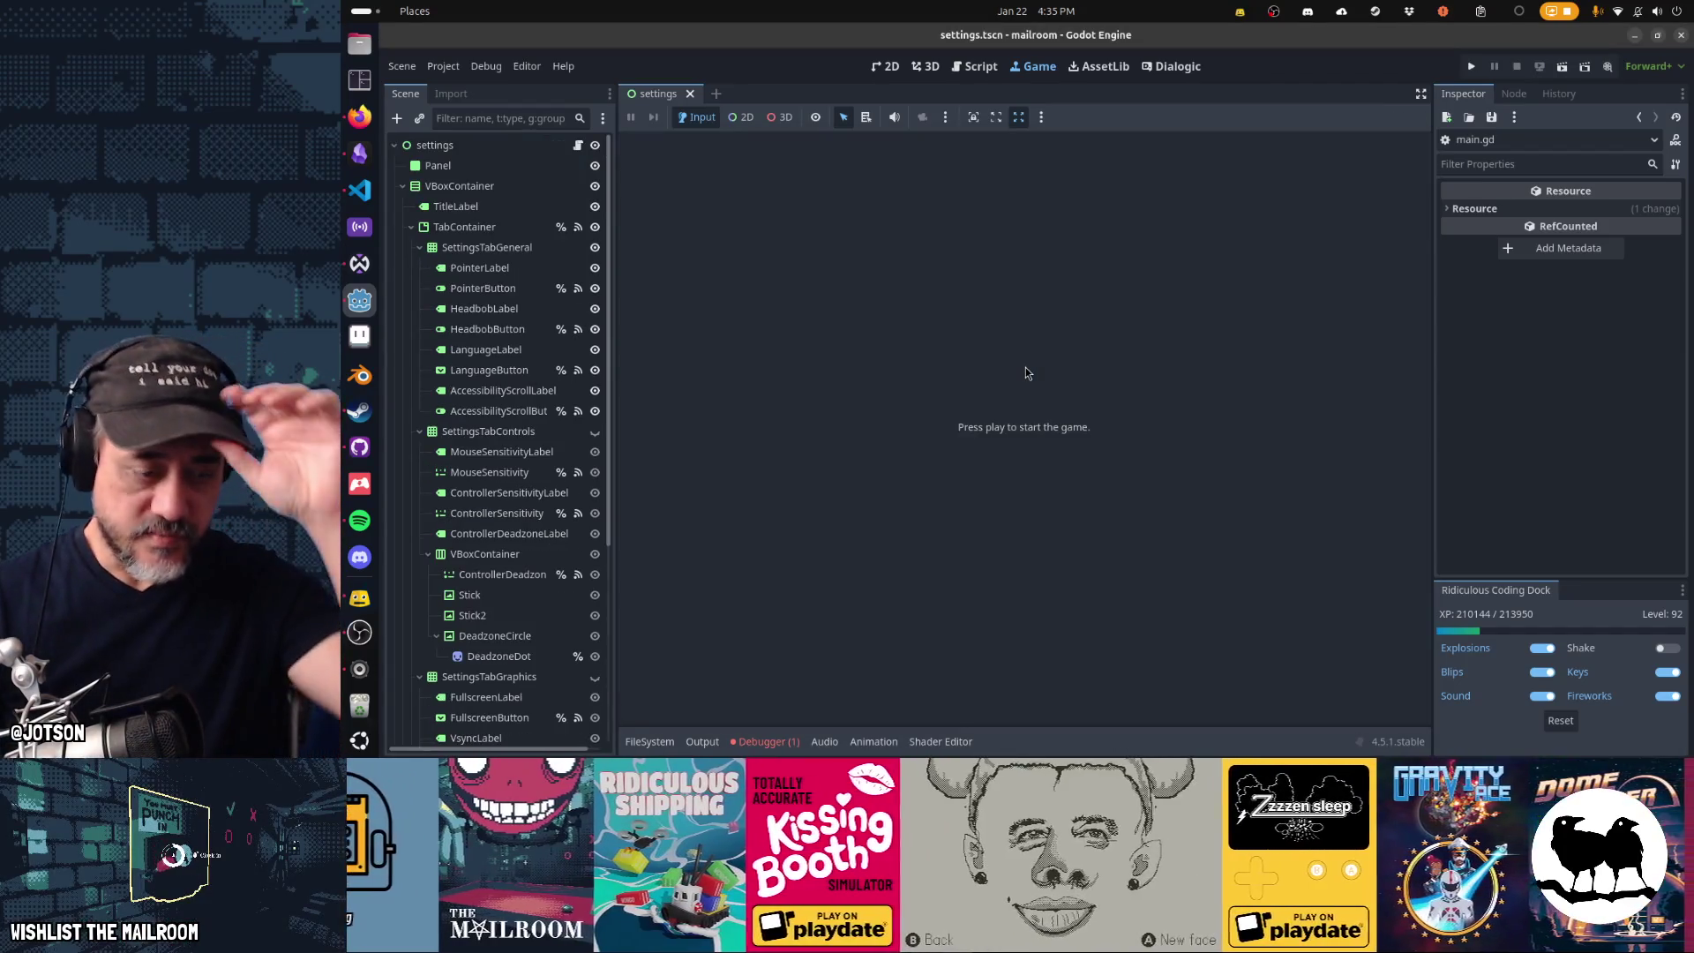
# - Jump from the scale.gd error to line 19 of the script, then clear the Debugger's error list
pyautogui.click(769, 741)
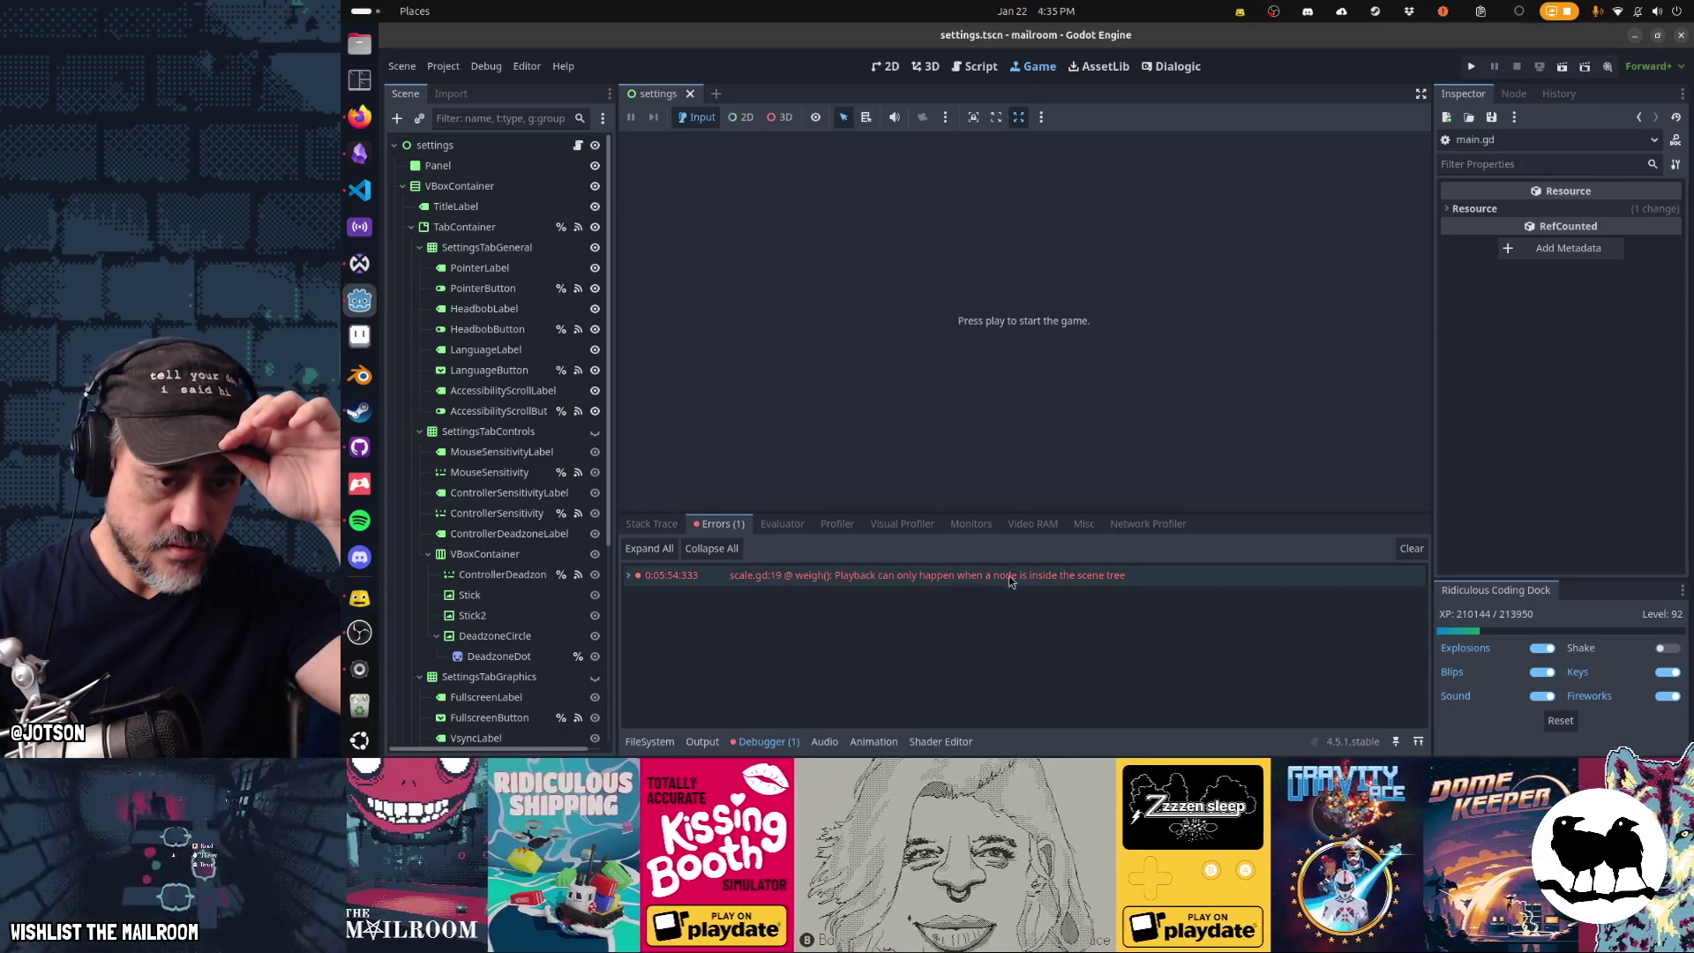
pyautogui.moveTo(1028, 582)
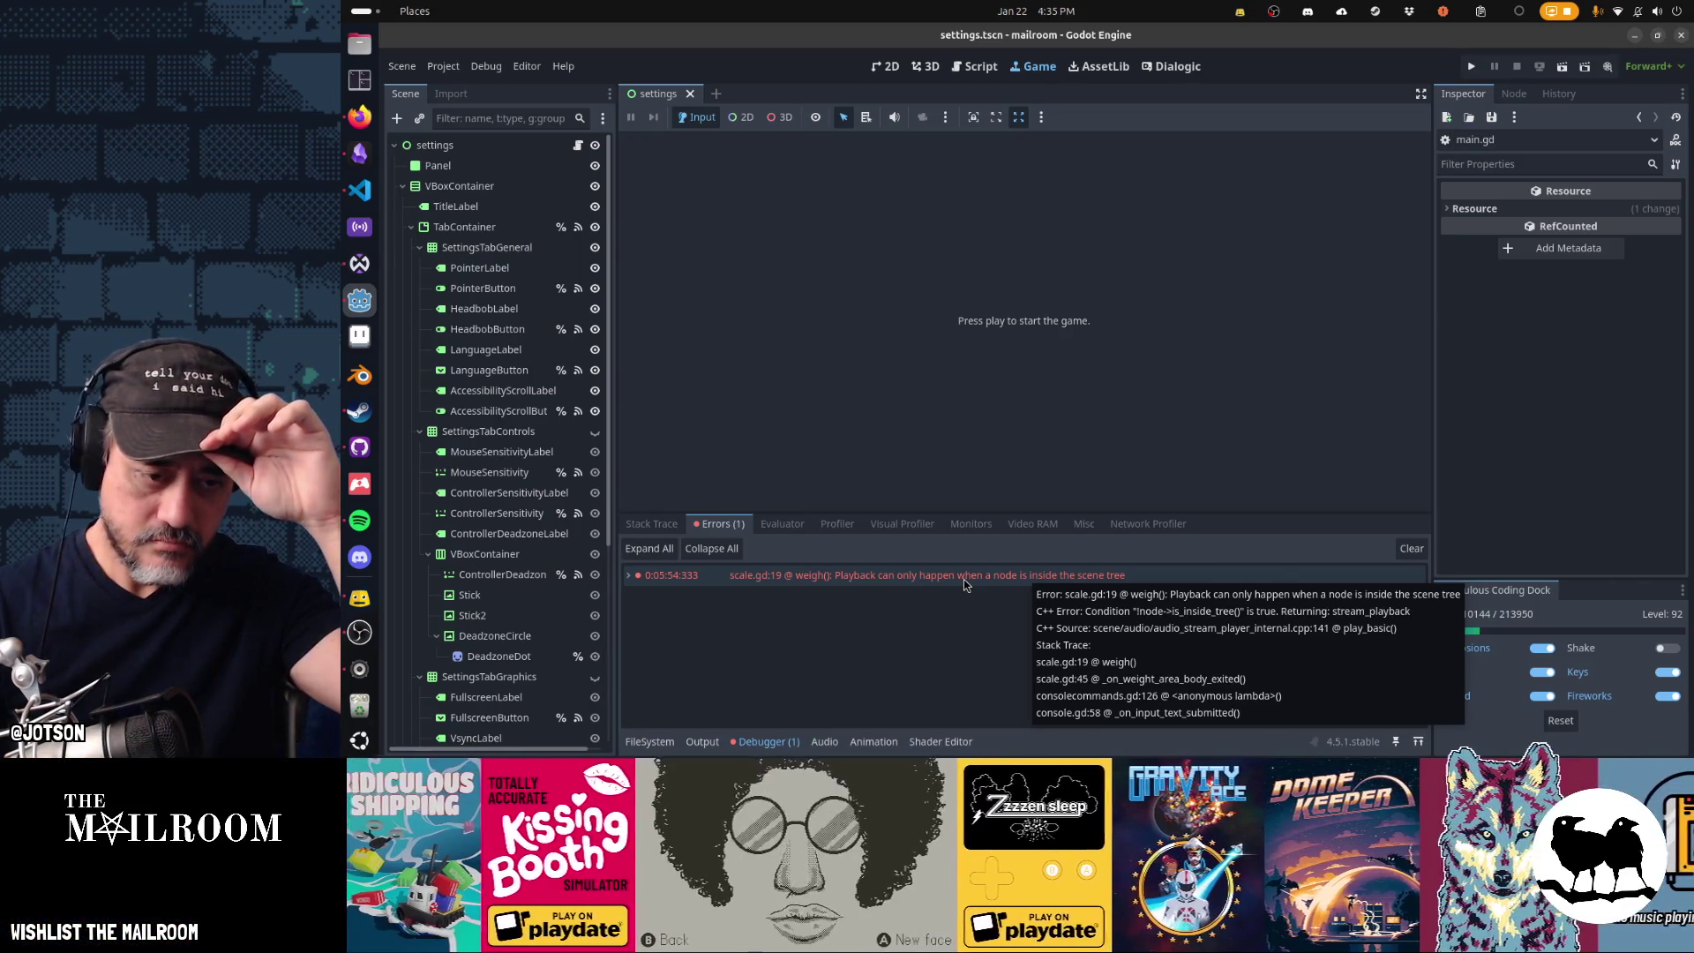
pyautogui.click(966, 584)
pyautogui.click(1409, 550)
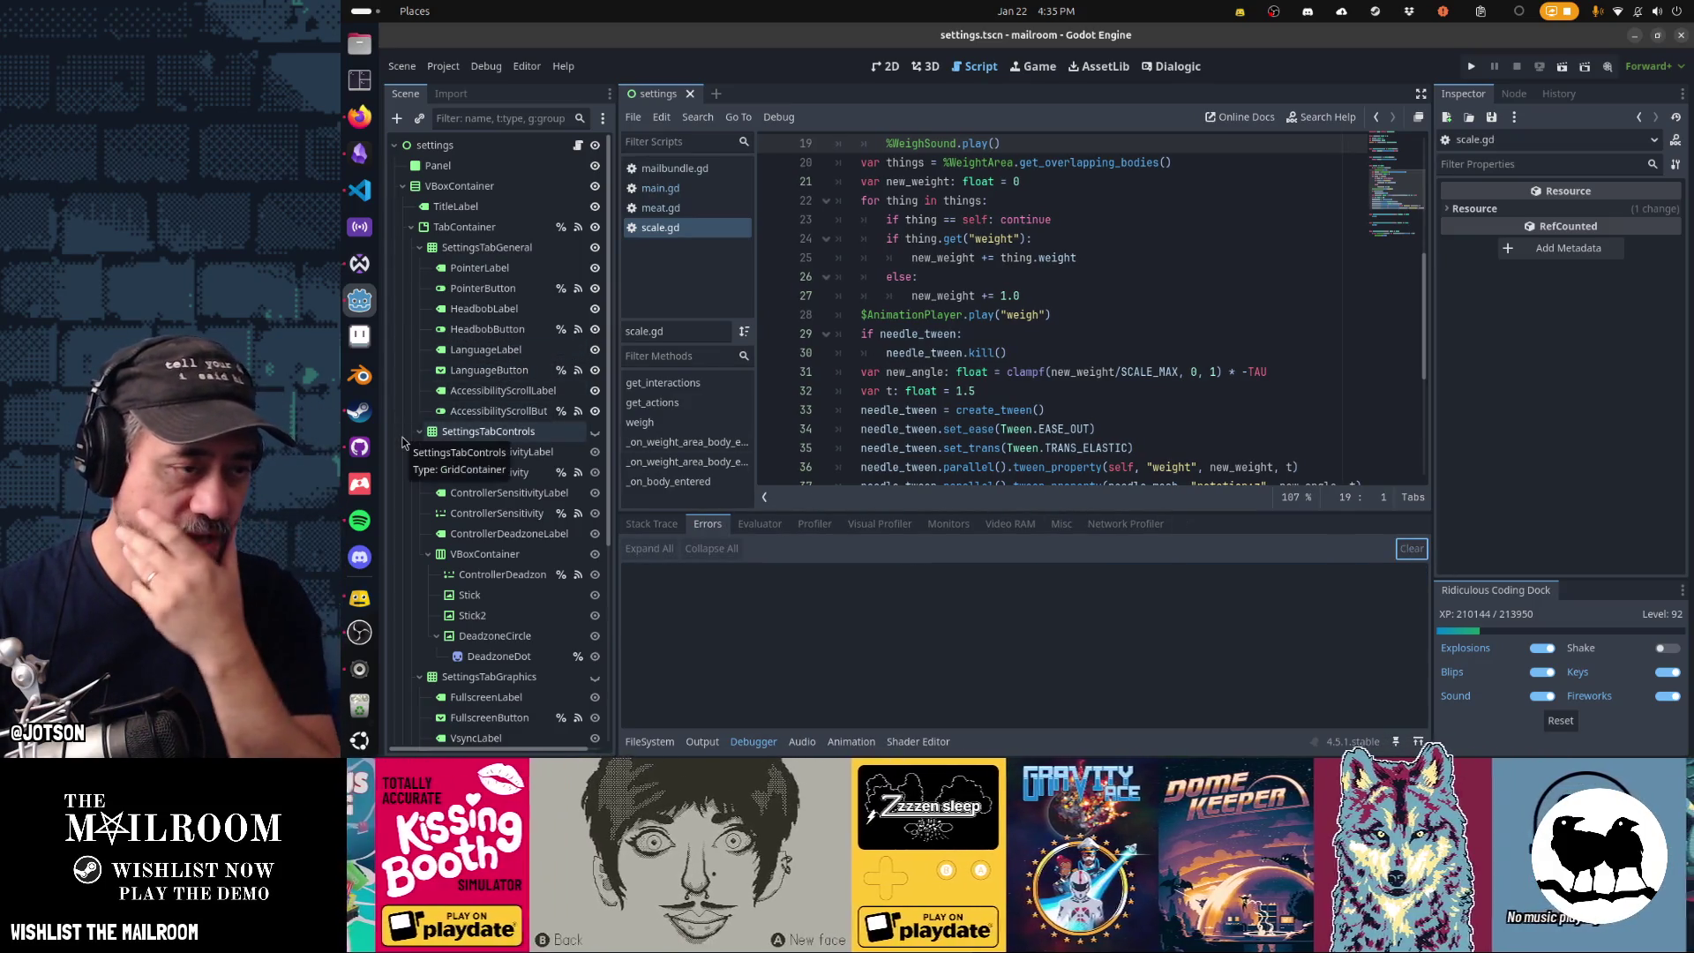
pyautogui.click(360, 158)
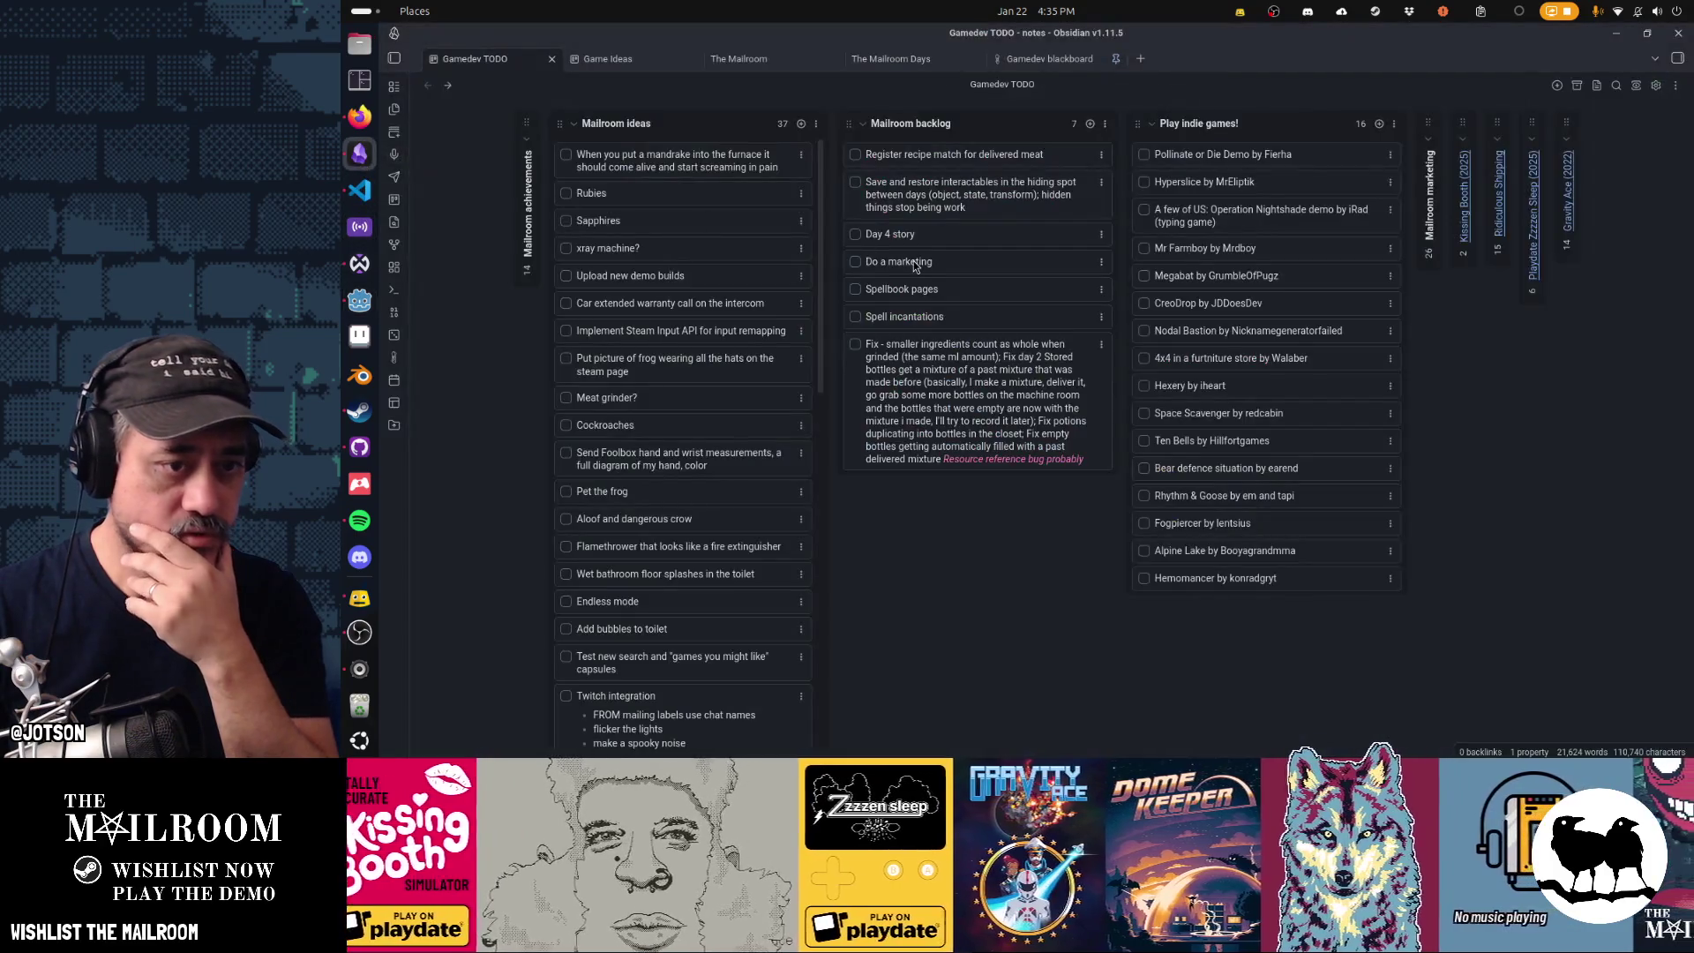
# - Check off the 'Register recipe match for delivered meat' backlog card in Obsidian
pyautogui.click(856, 156)
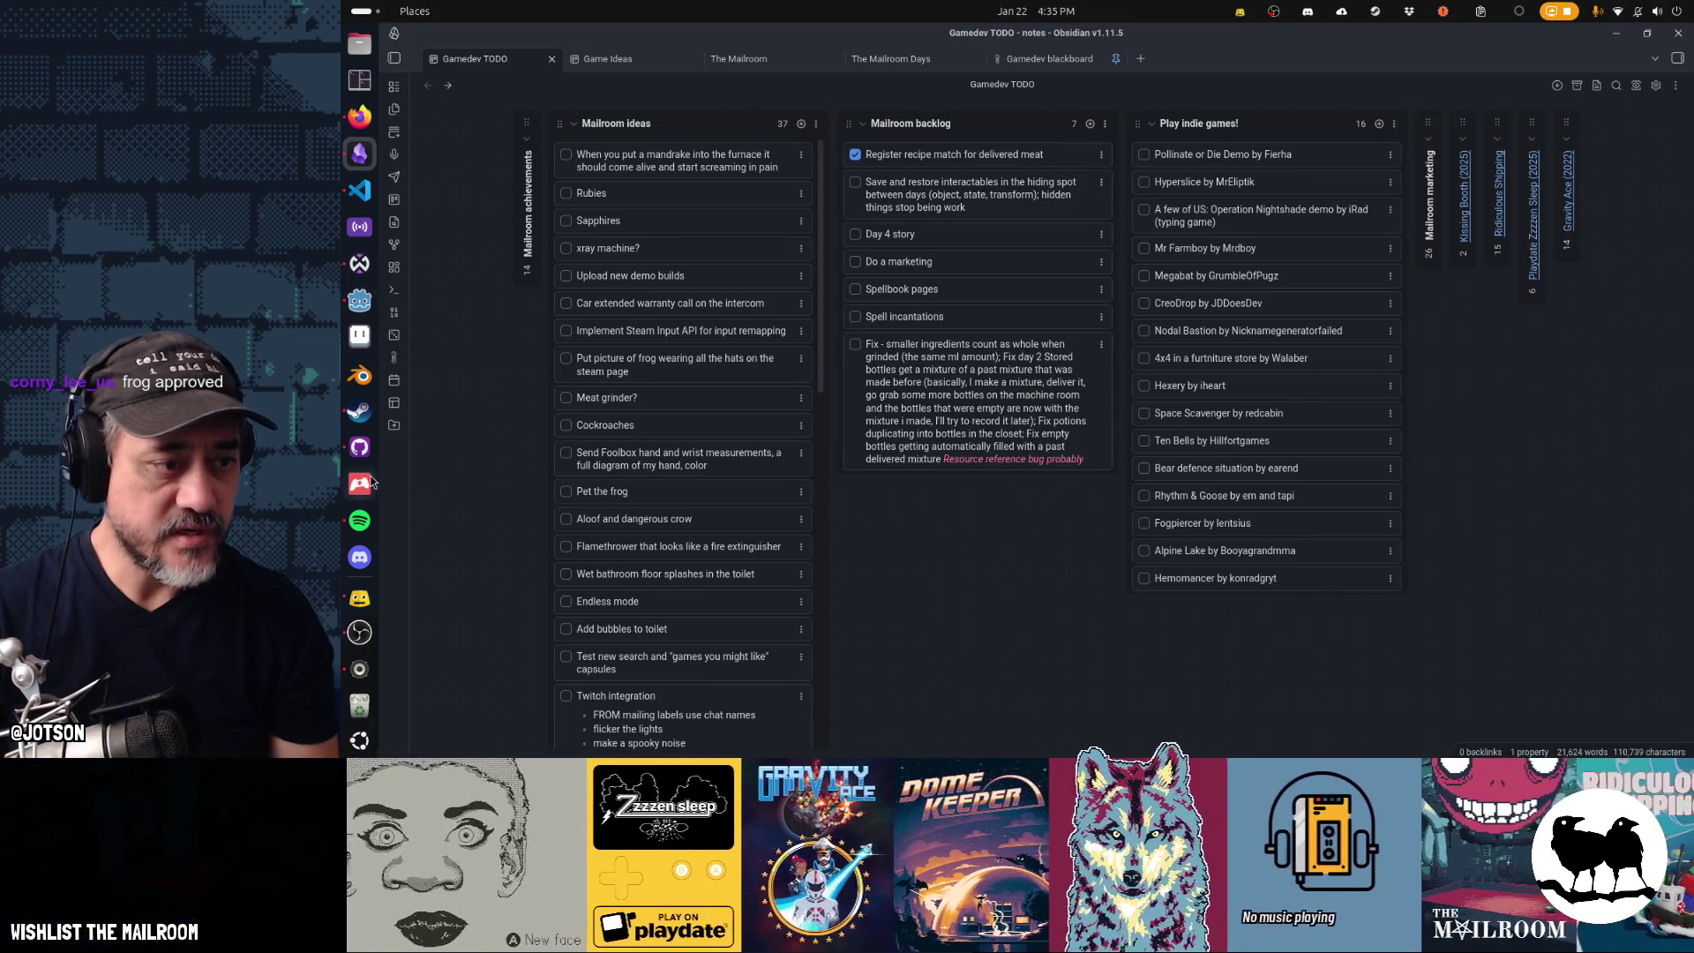
pyautogui.click(359, 447)
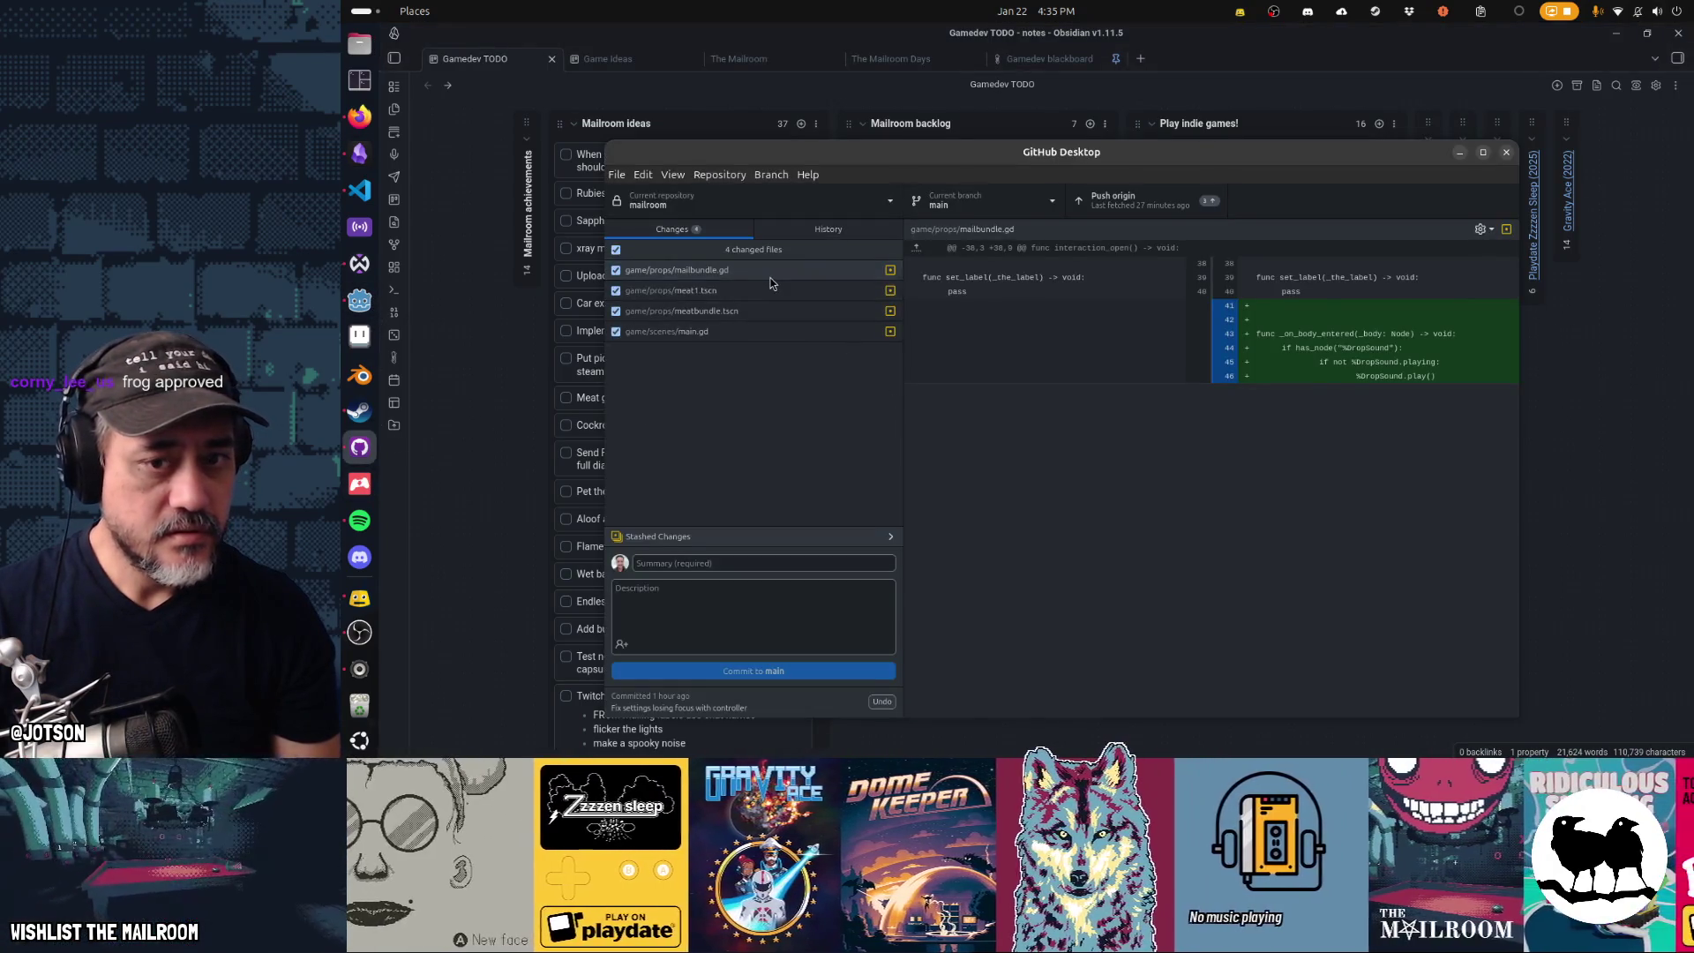
# - Commit only main.gd to main with the summary 'Register recipe match for delivered meat'
pyautogui.click(760, 311)
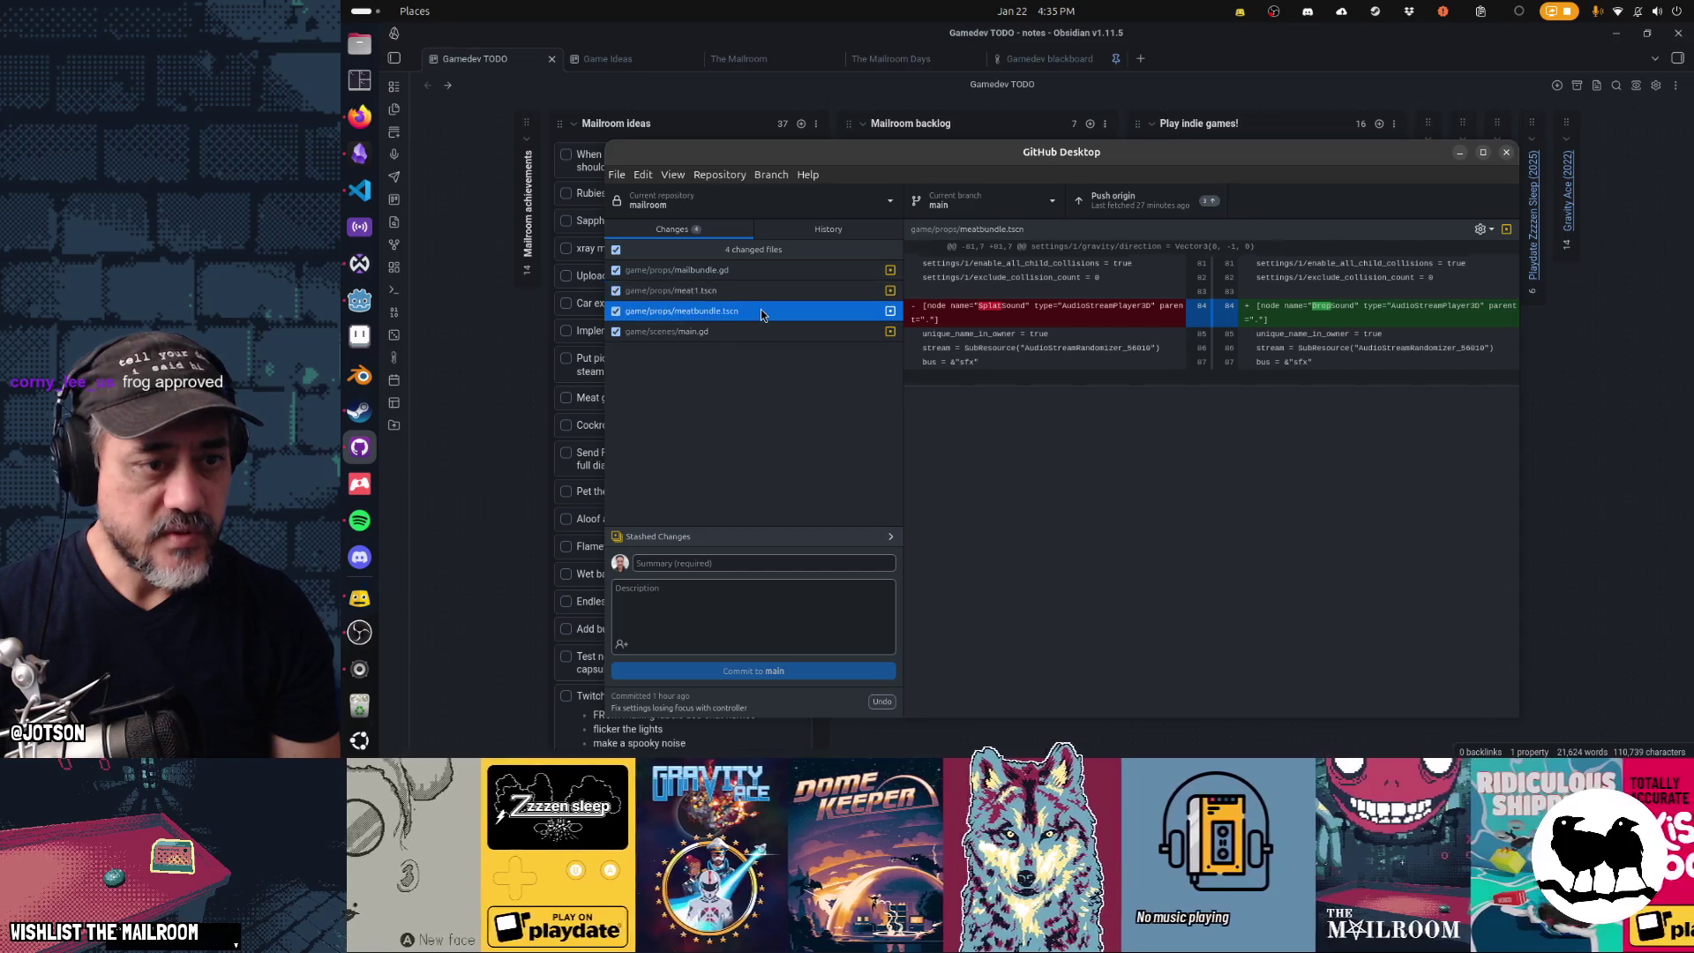
pyautogui.click(761, 331)
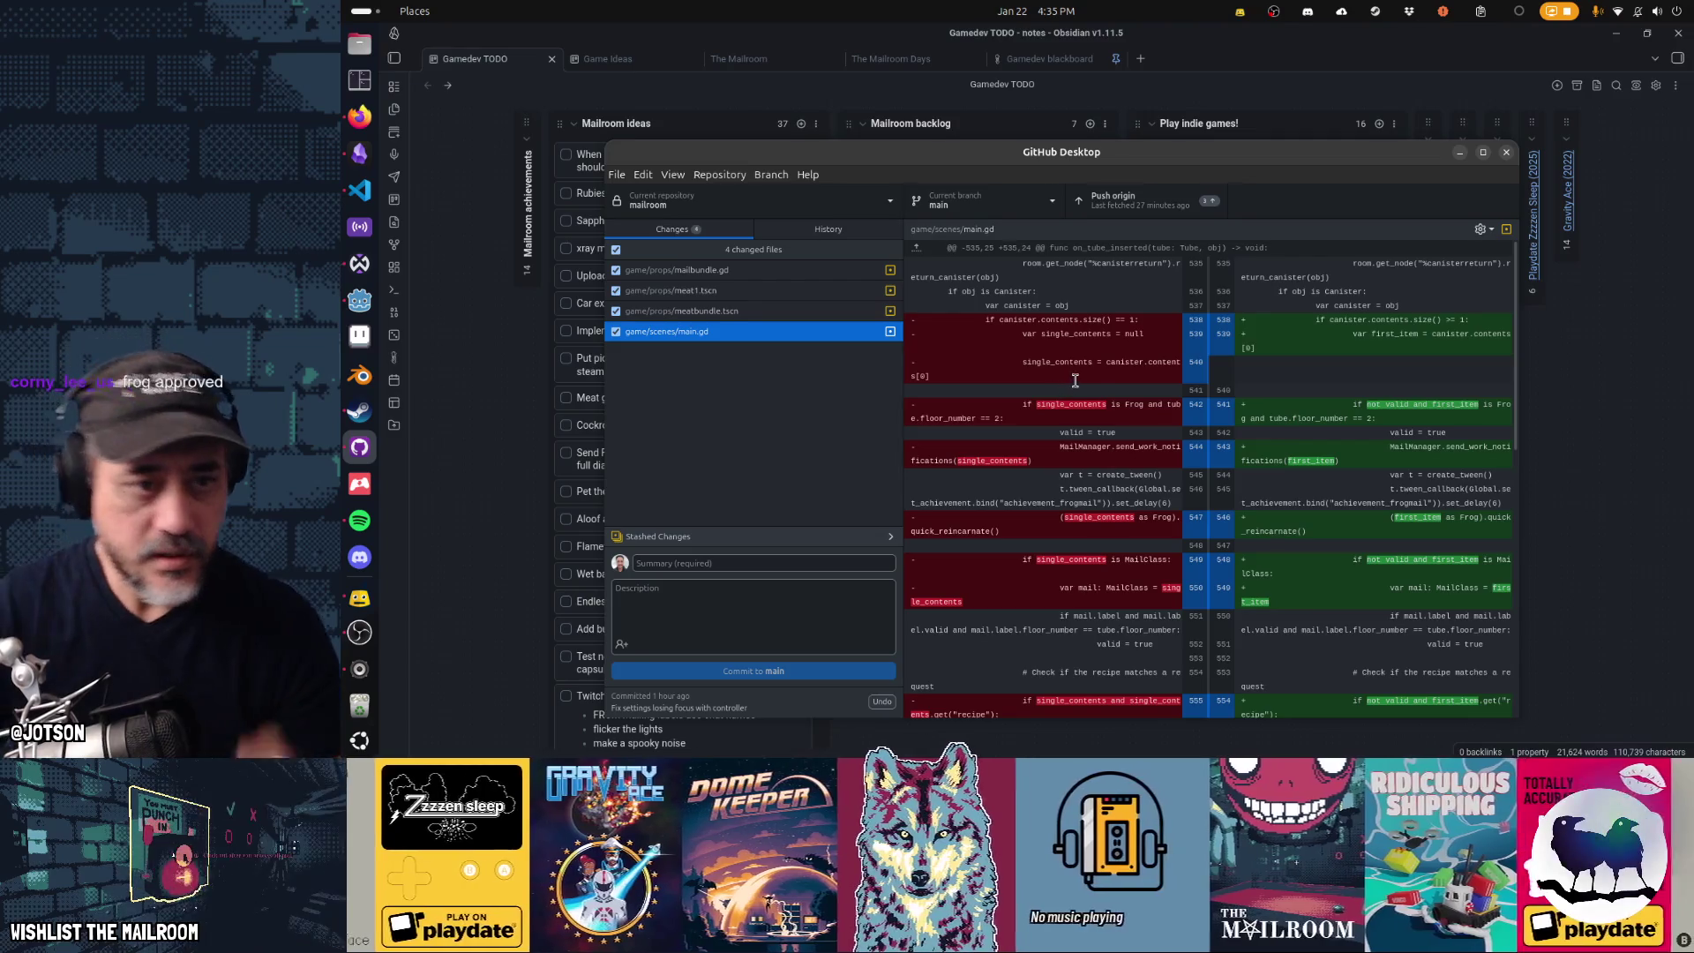
pyautogui.click(616, 249)
pyautogui.click(616, 331)
pyautogui.click(692, 564)
pyautogui.write('Register recipe match for delivered meat')
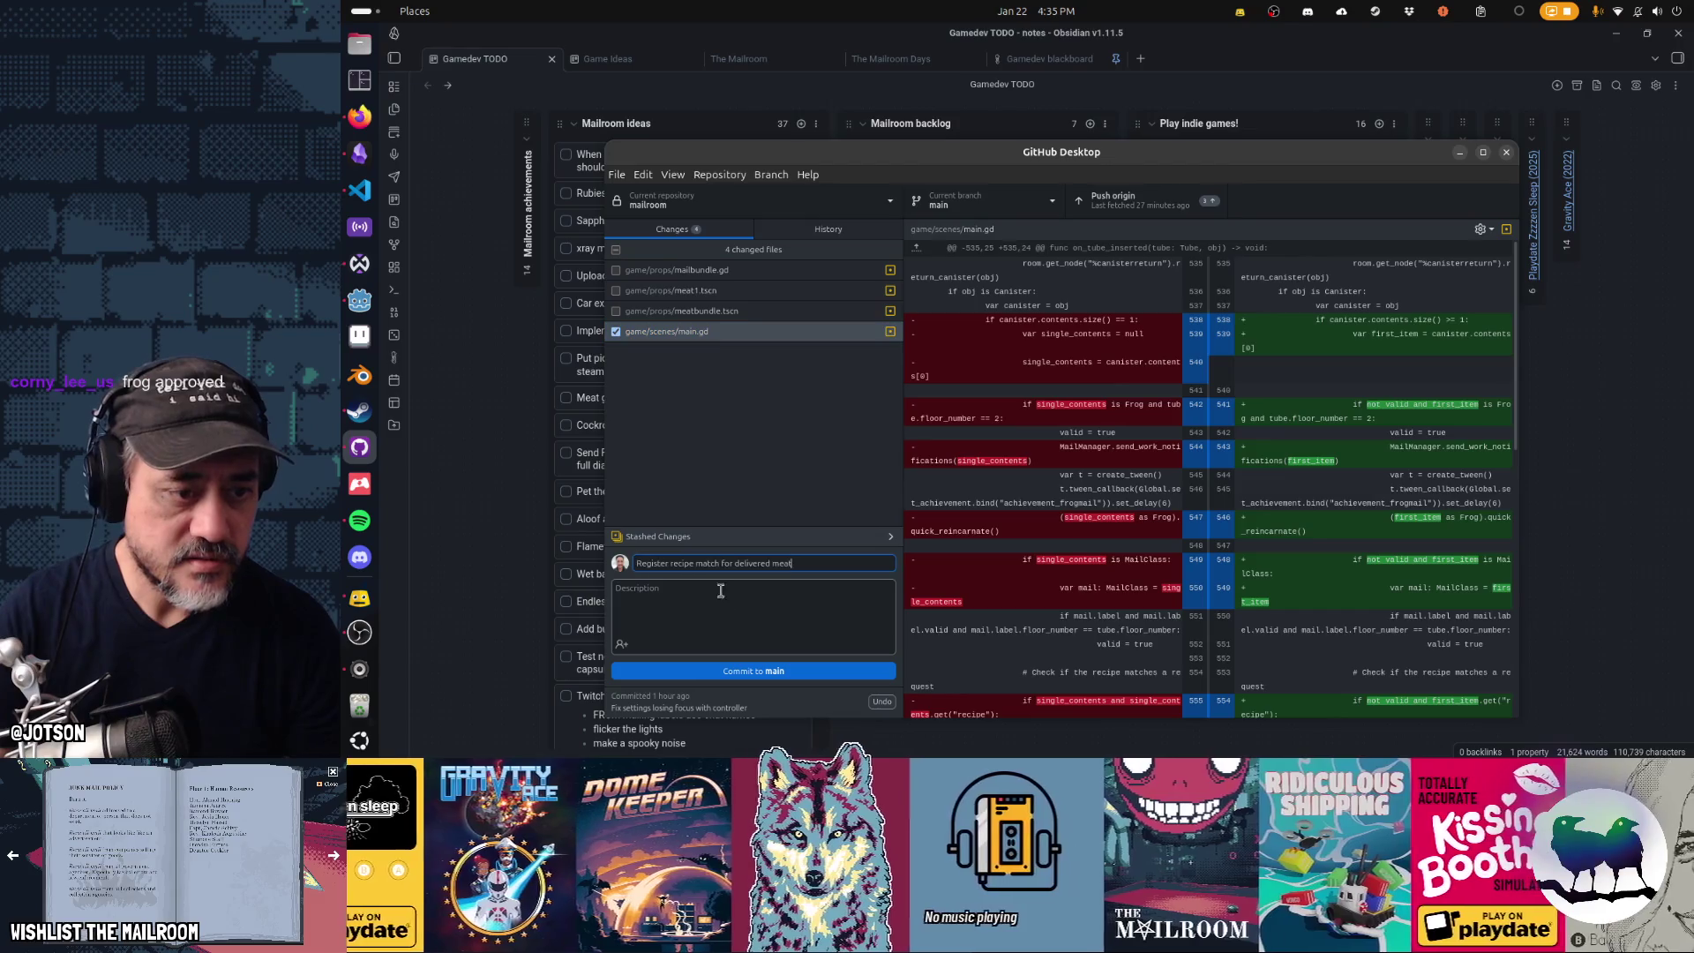
pyautogui.hotkey('ctrl', 'Return')
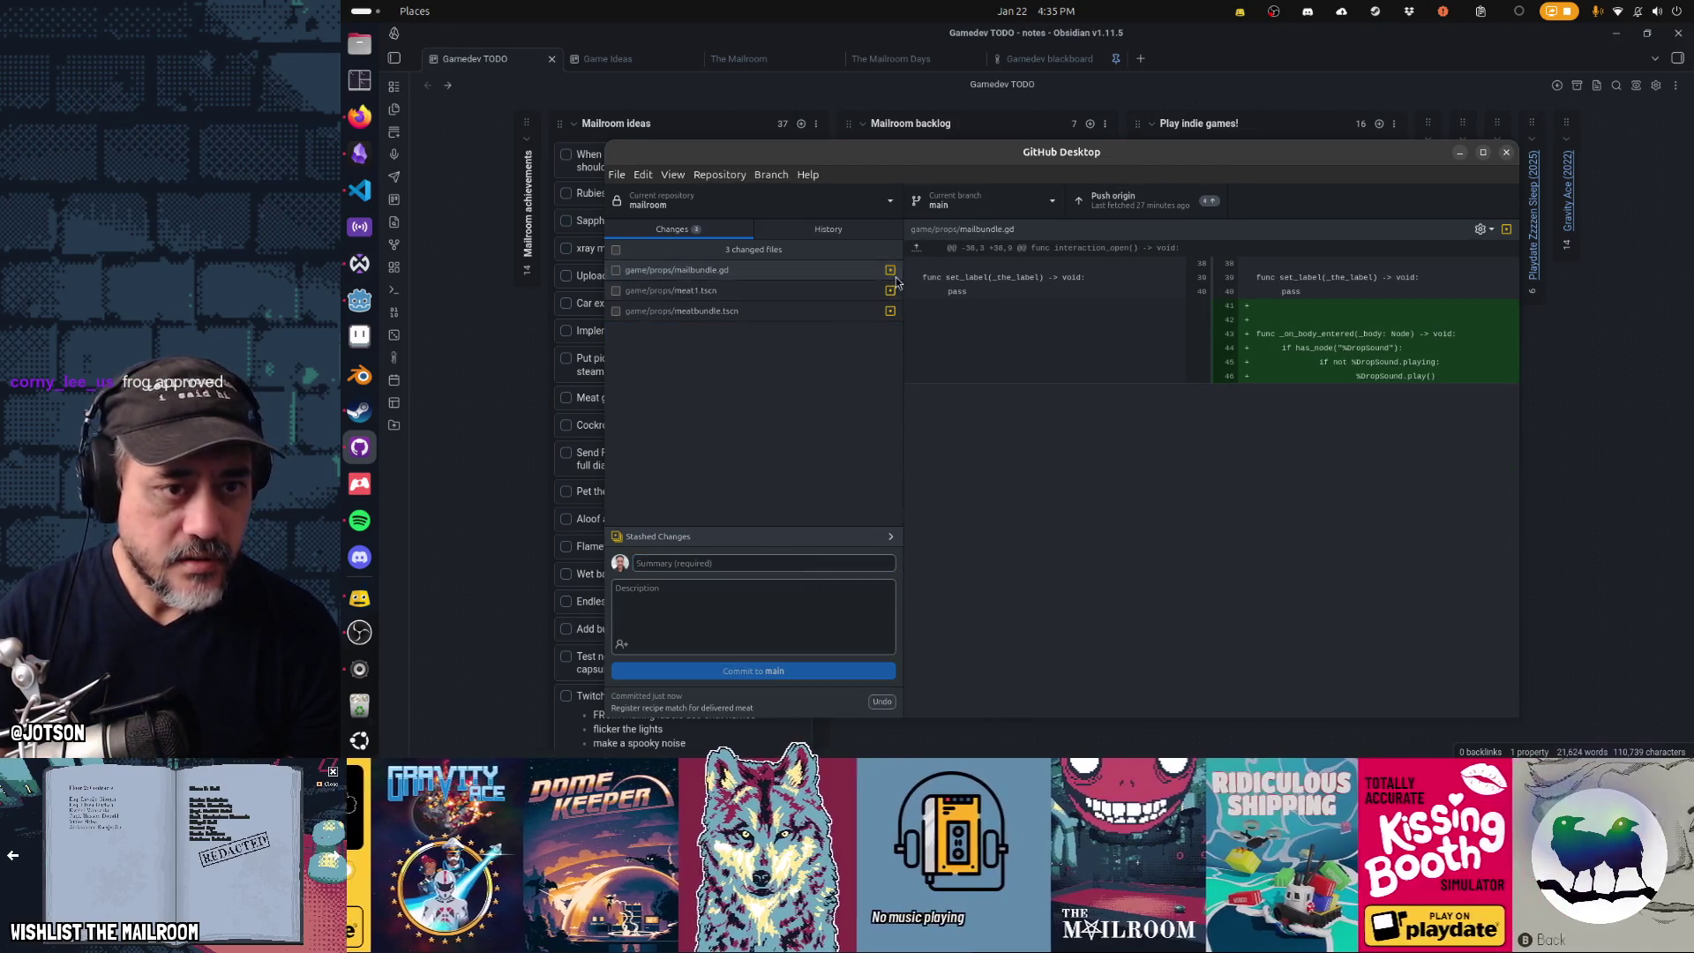
# - Review the new commit in History, commit the remaining three files as 'Sounds', and push to origin
pyautogui.click(827, 228)
pyautogui.click(784, 293)
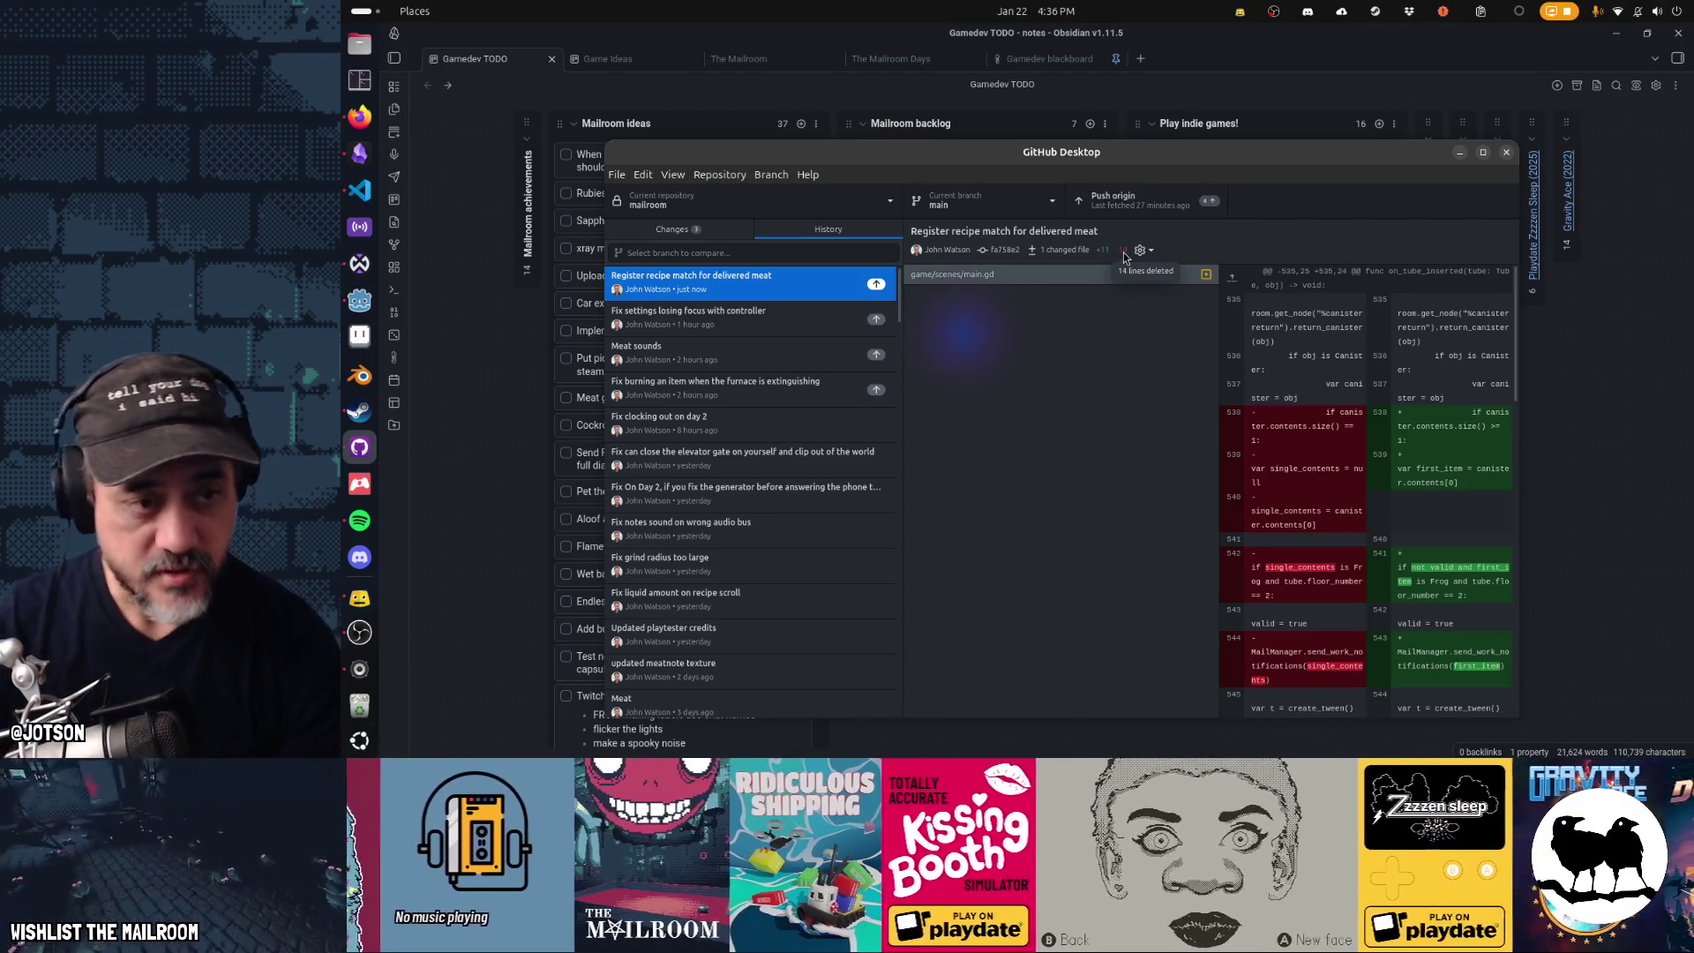
pyautogui.click(658, 228)
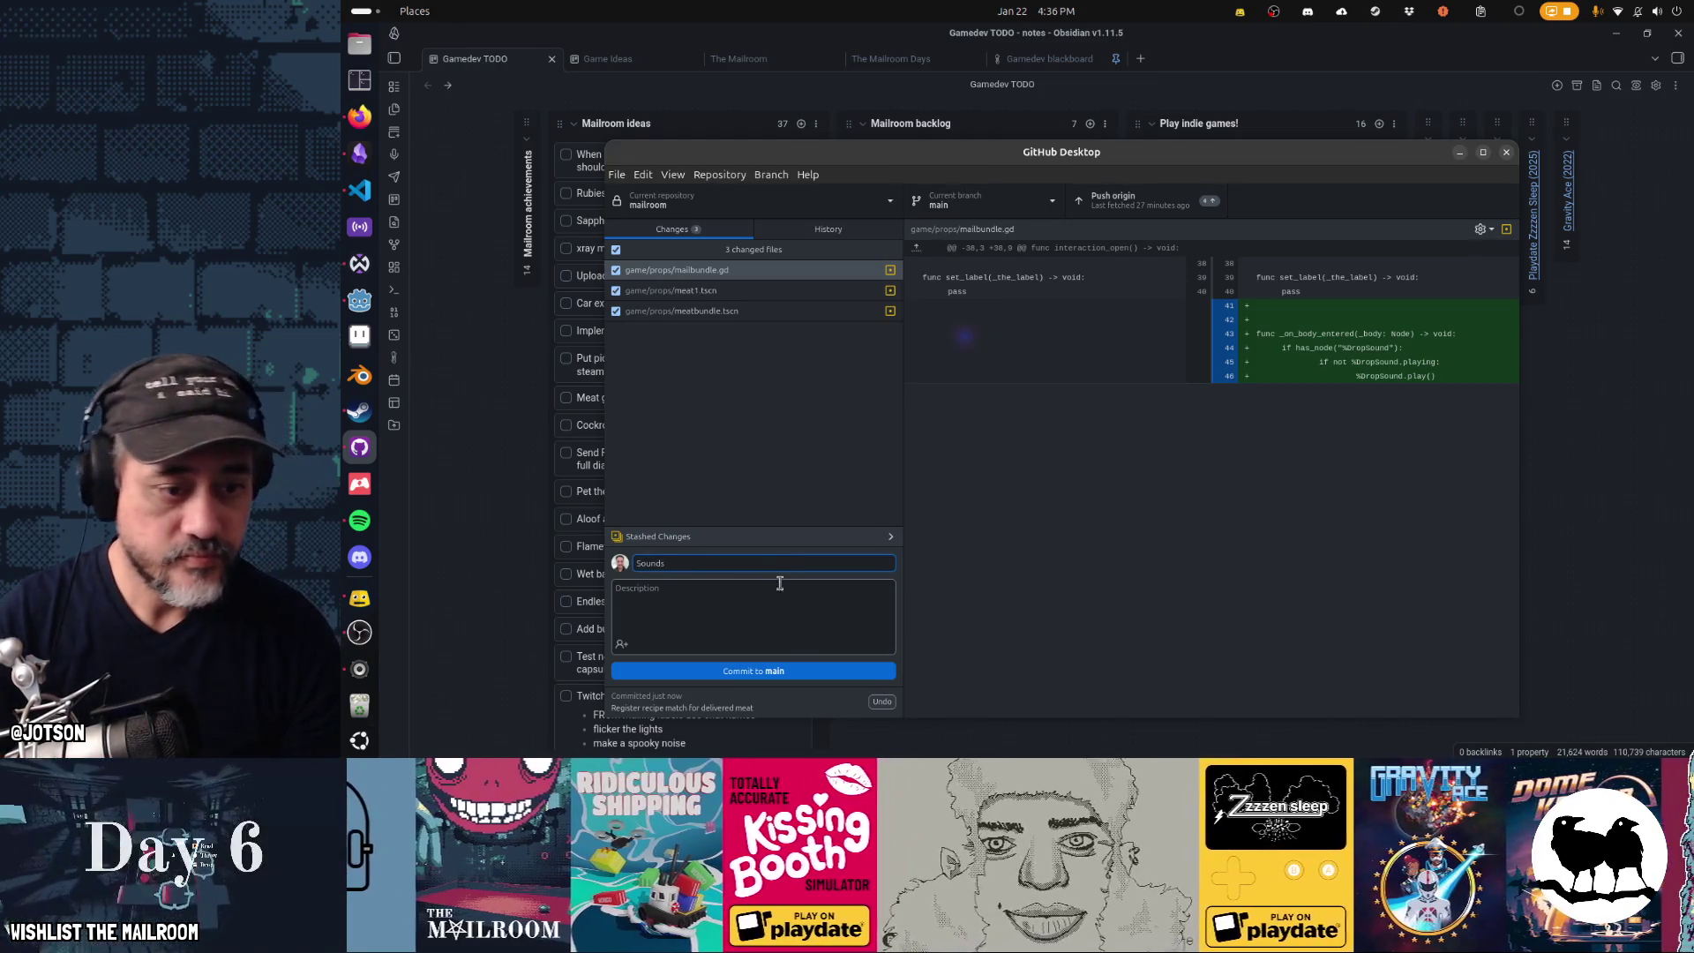
pyautogui.click(828, 673)
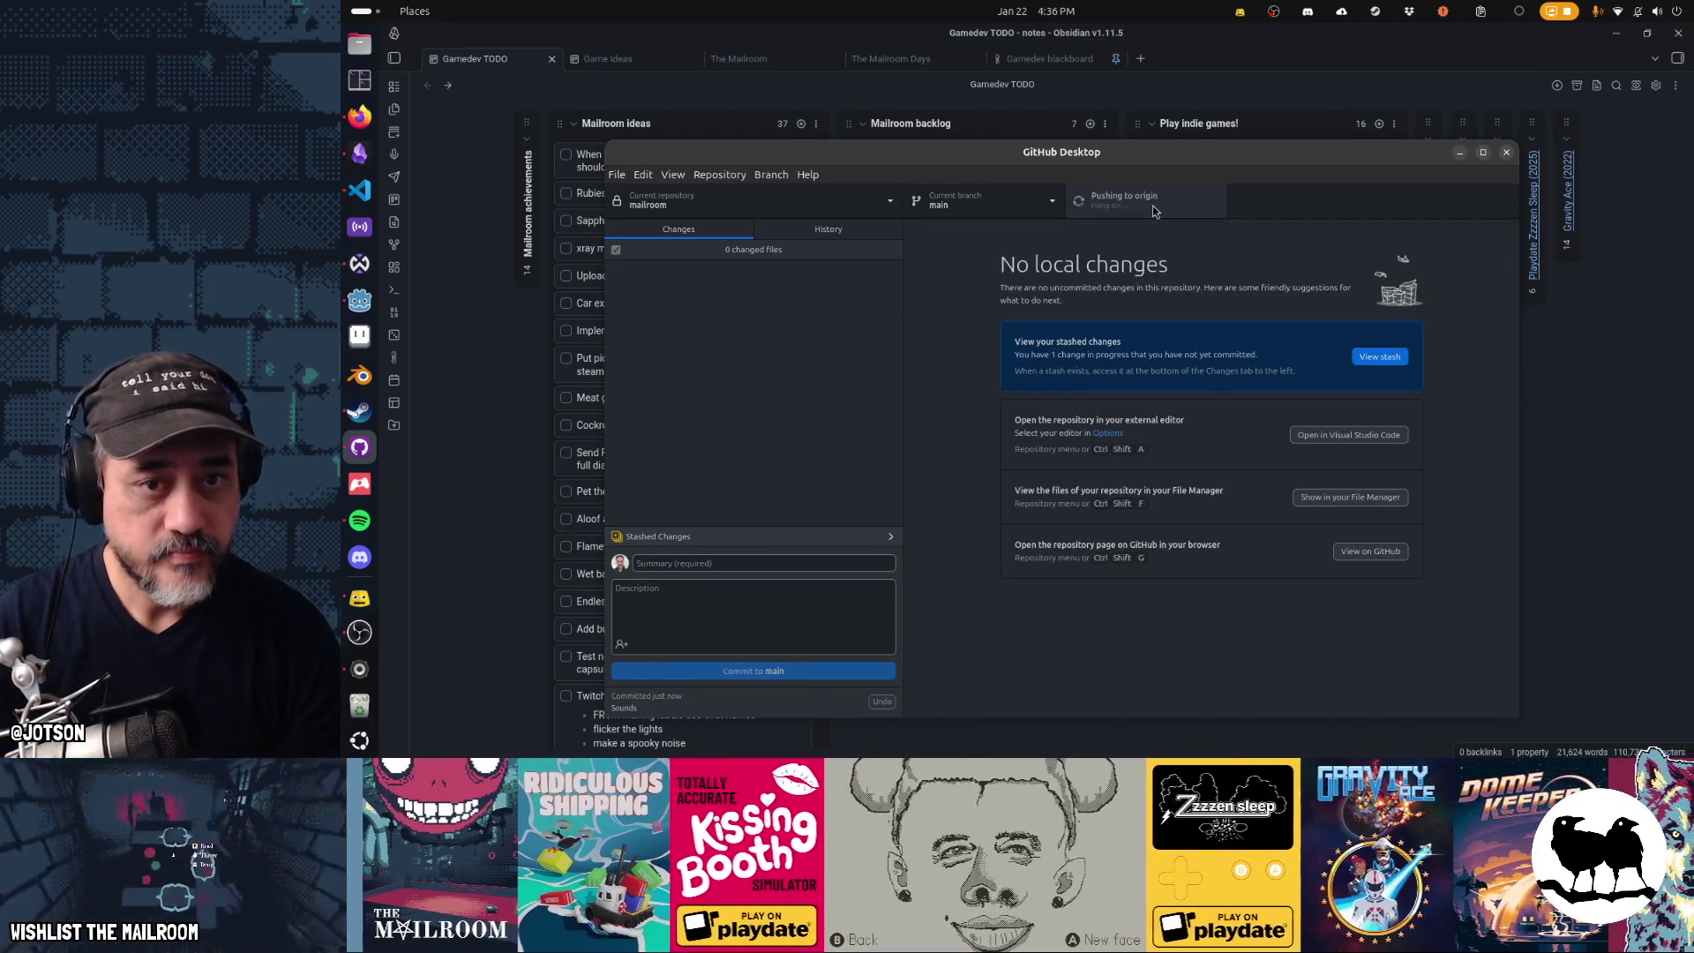
pyautogui.hotkey('alt', 'Tab')
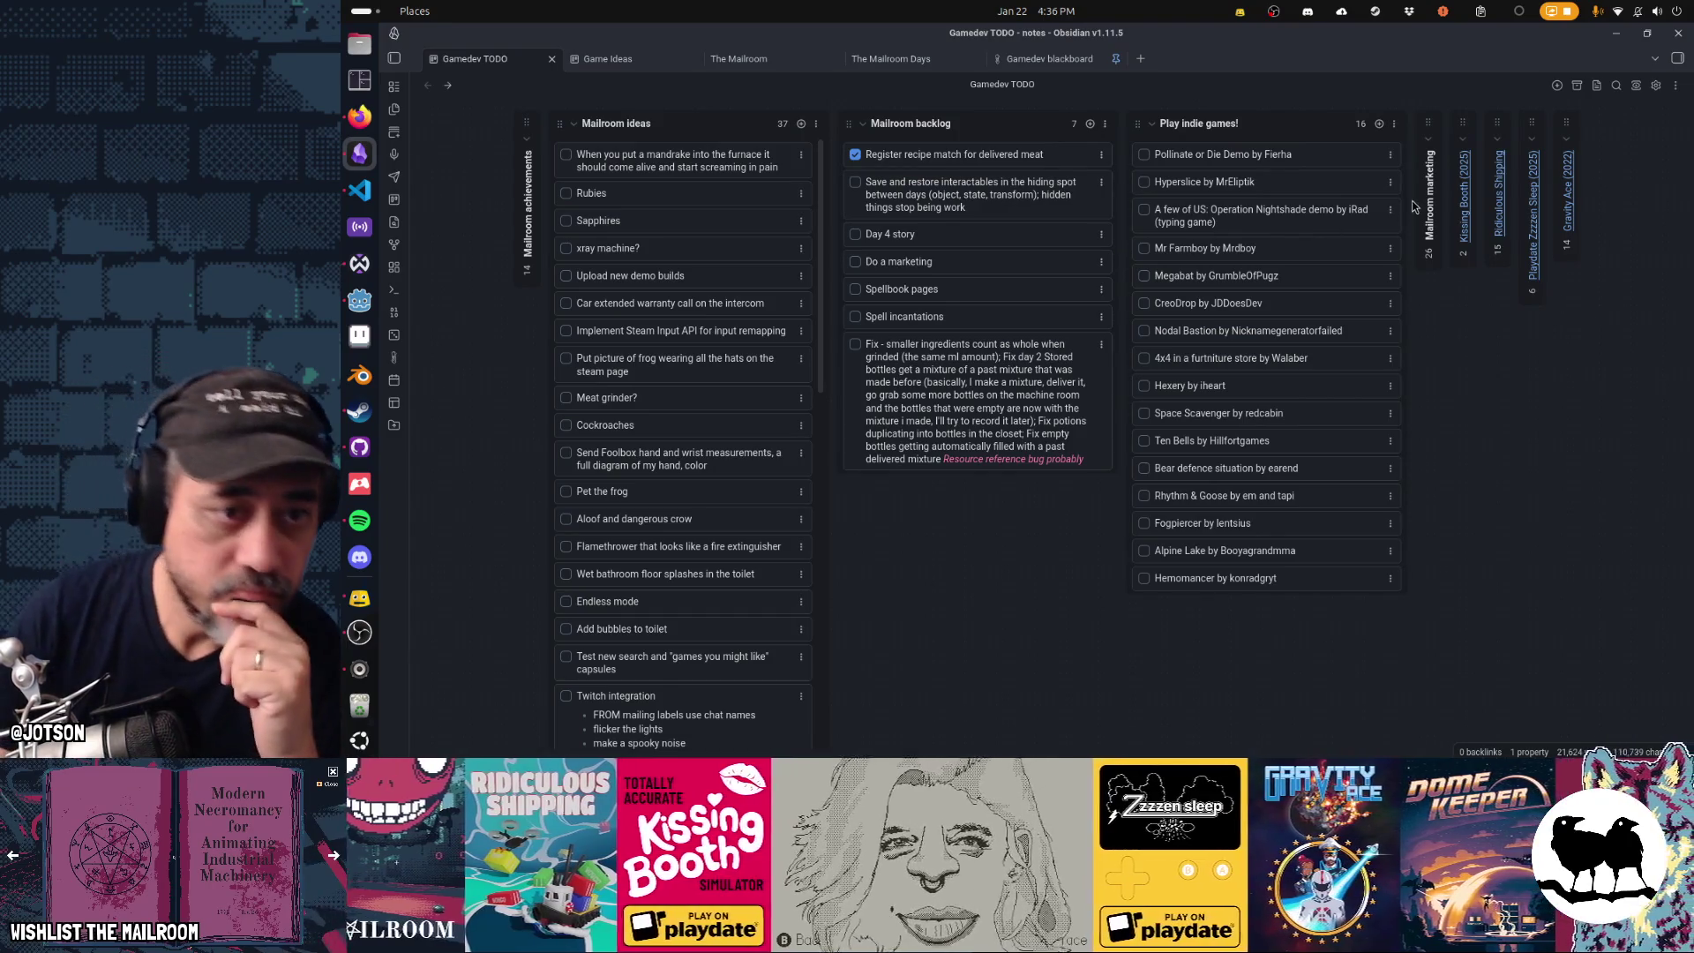
# - Archive completed cards on the Gamedev TODO board, leaving six tasks in the Mailroom backlog
pyautogui.click(1676, 92)
pyautogui.click(1599, 221)
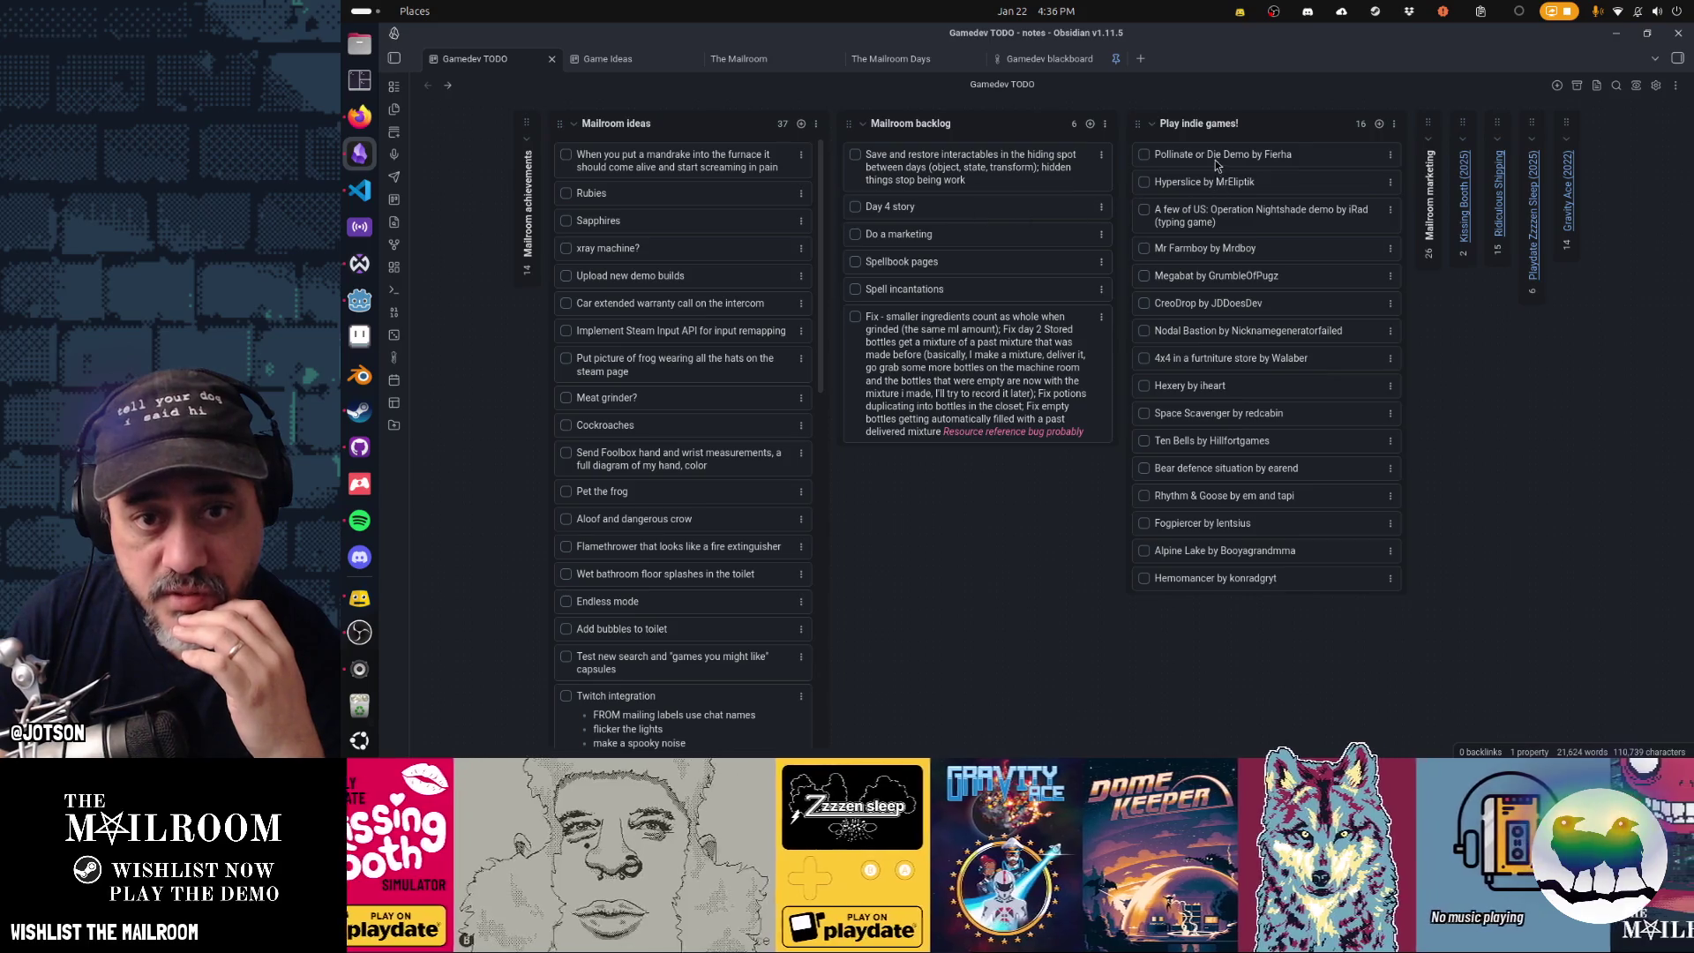
pyautogui.moveTo(964, 167); pyautogui.dragTo(983, 166)
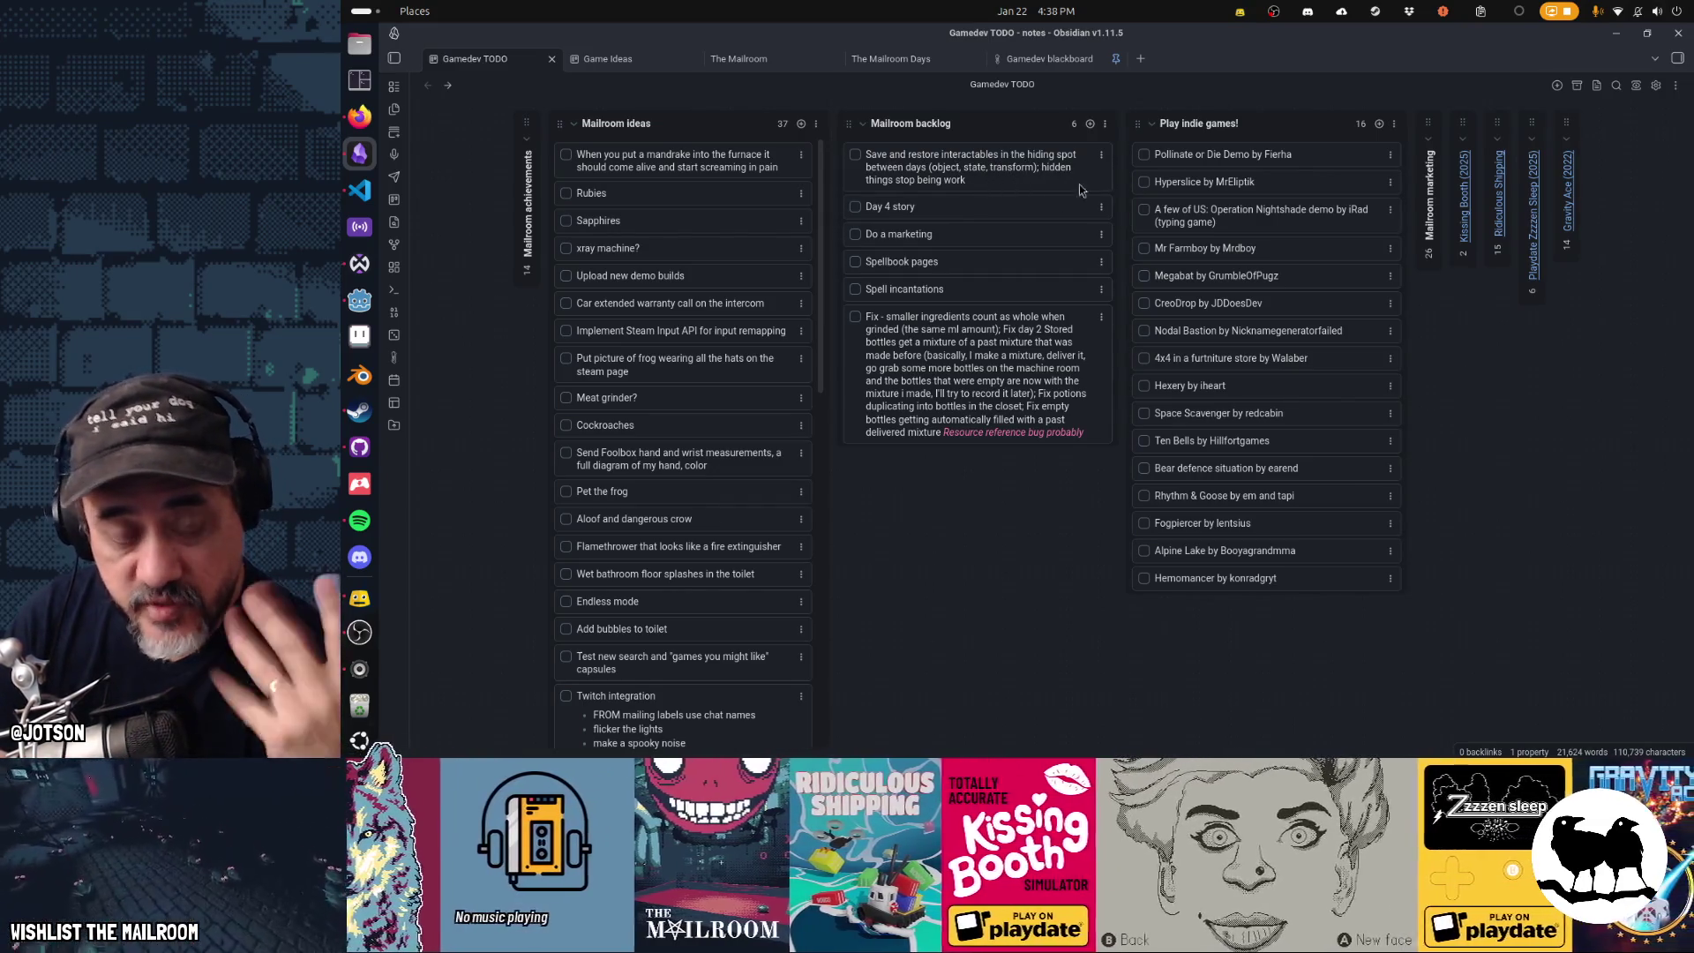
pyautogui.scroll(-1, 811, 141)
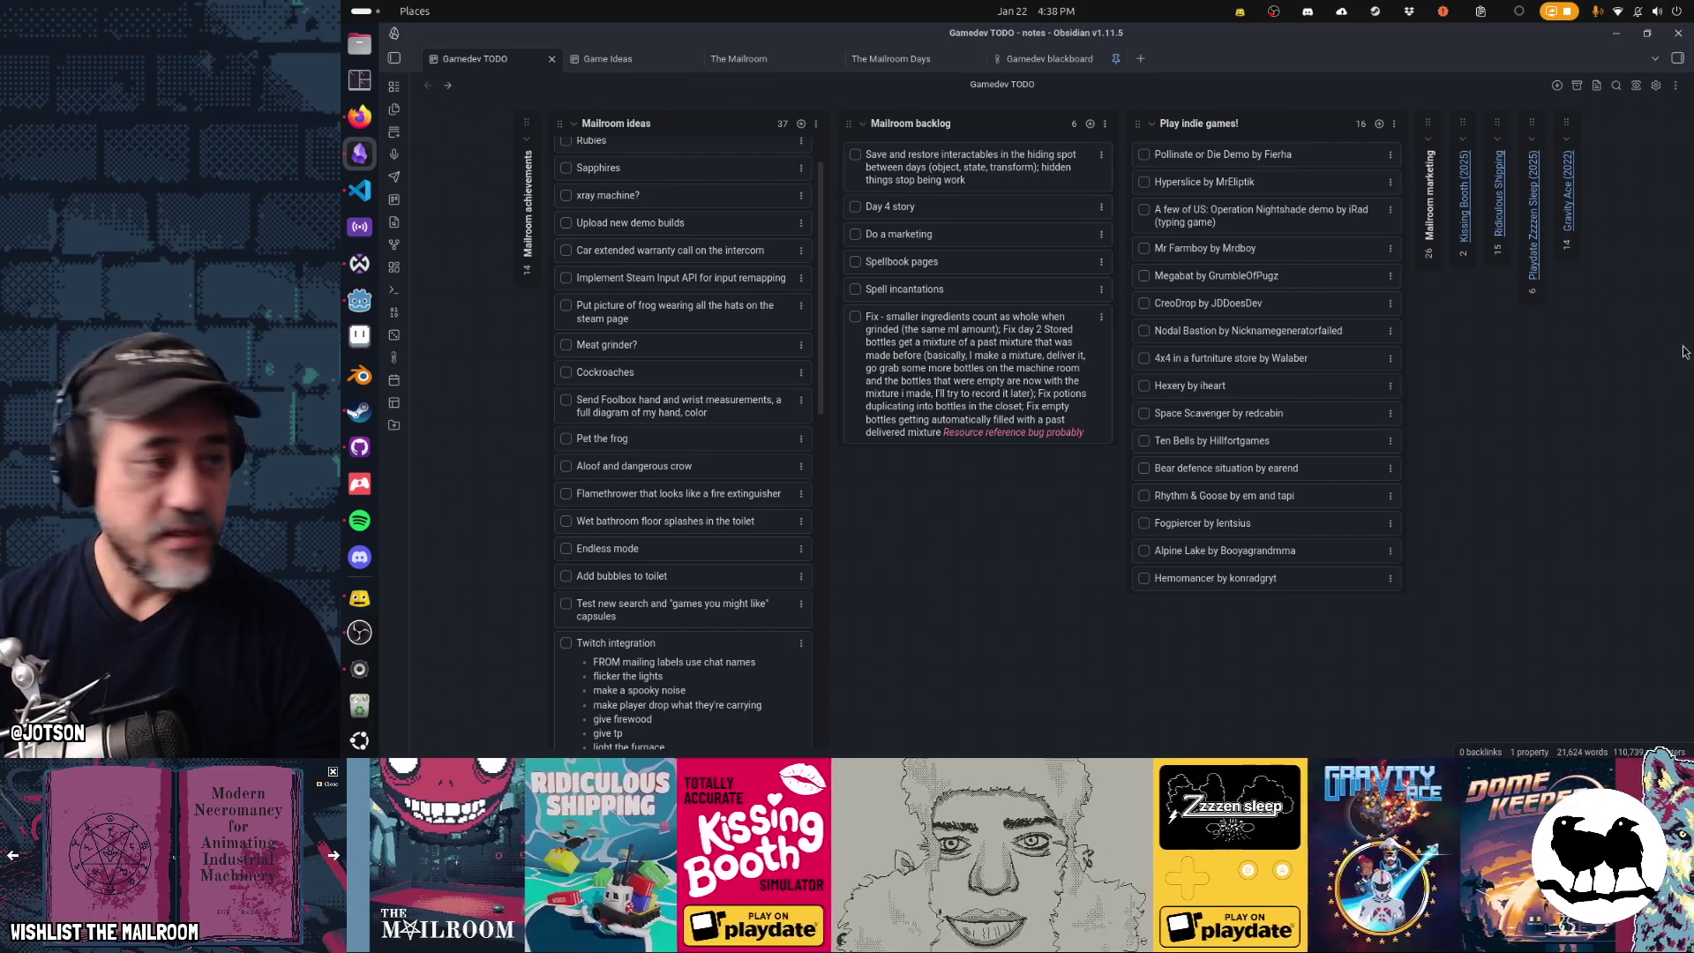
pyautogui.click(360, 116)
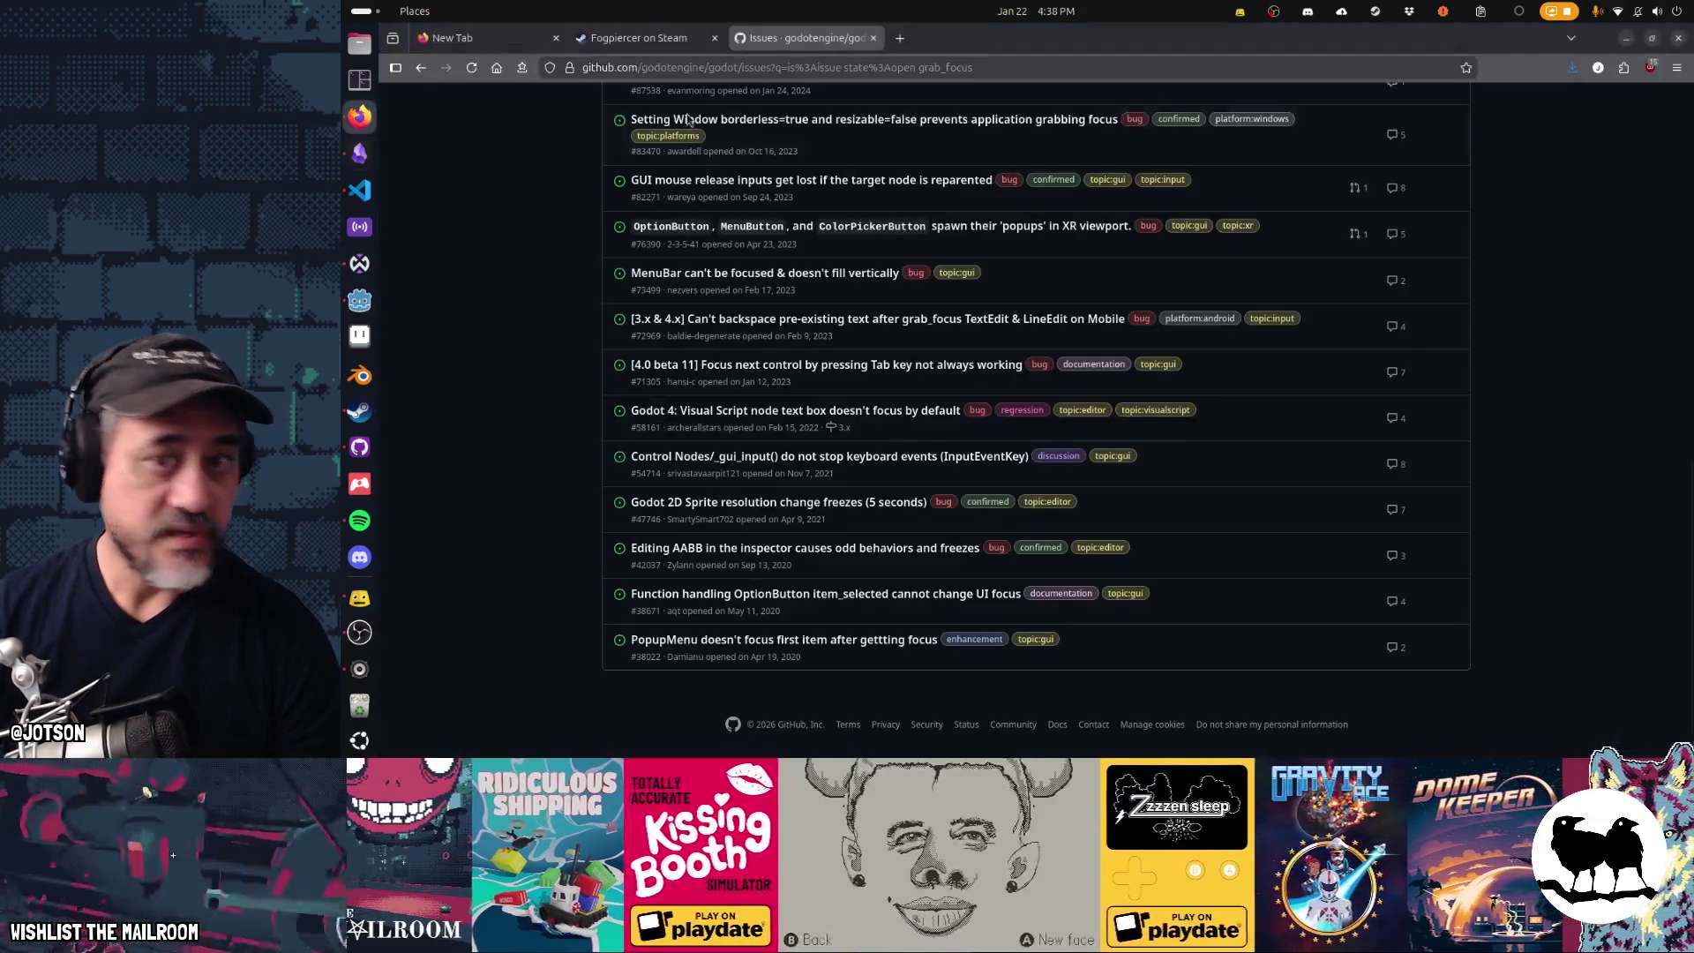
pyautogui.hotkey('alt', 'Tab')
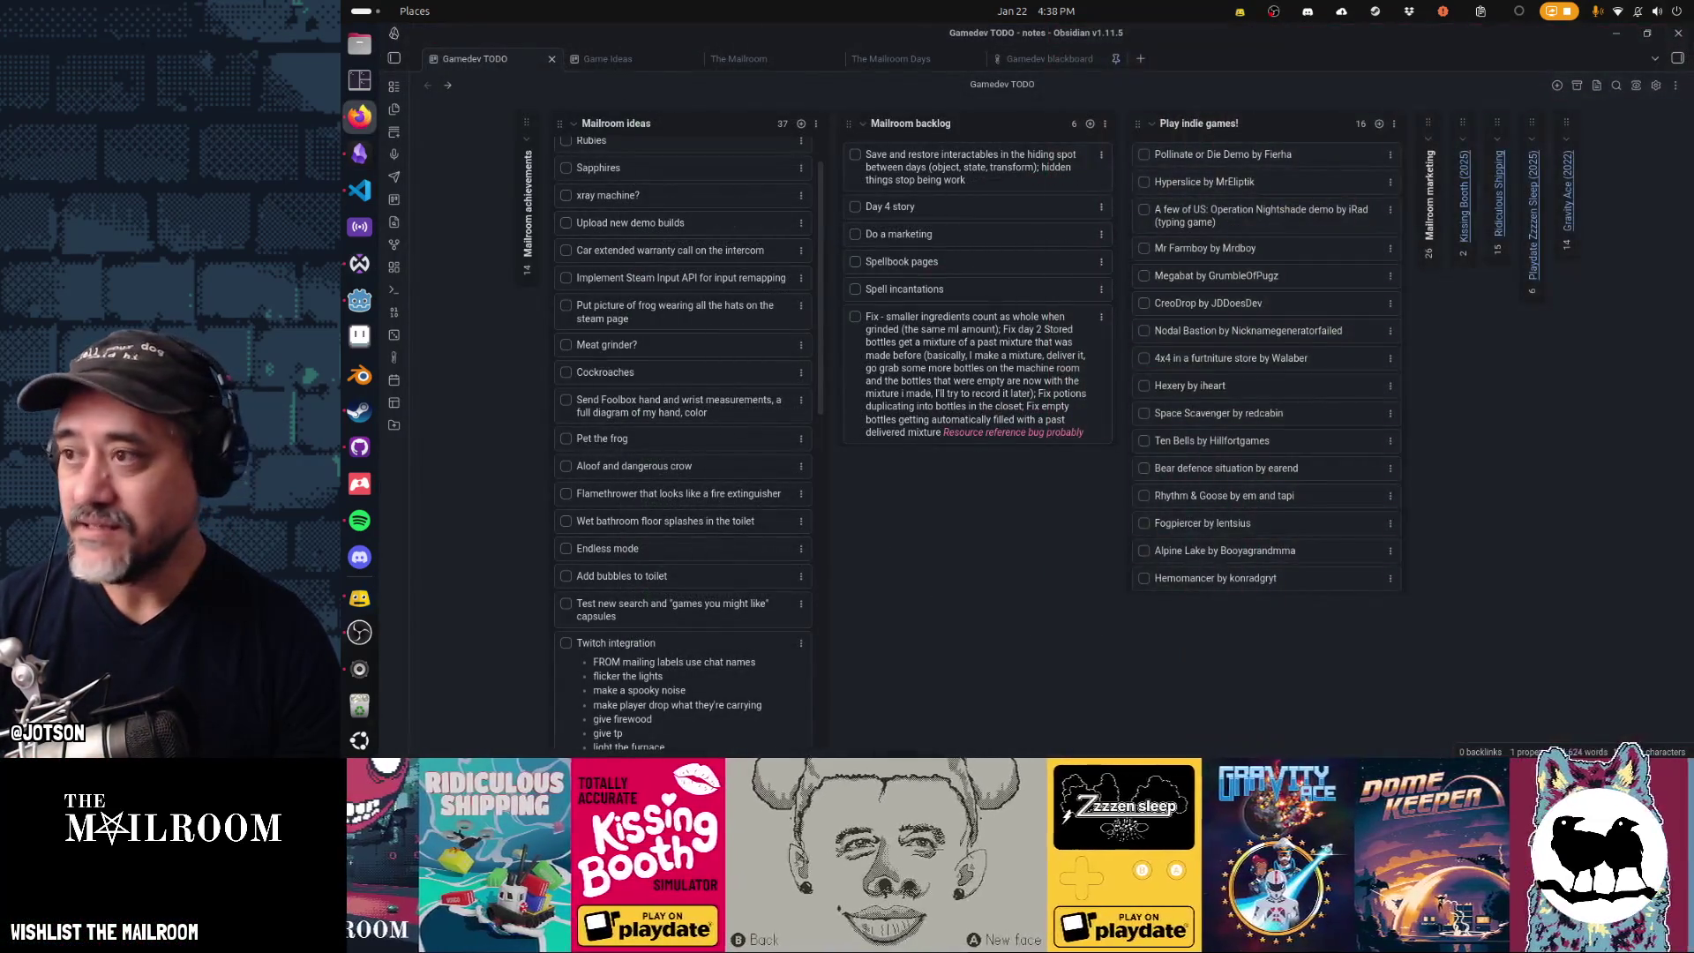